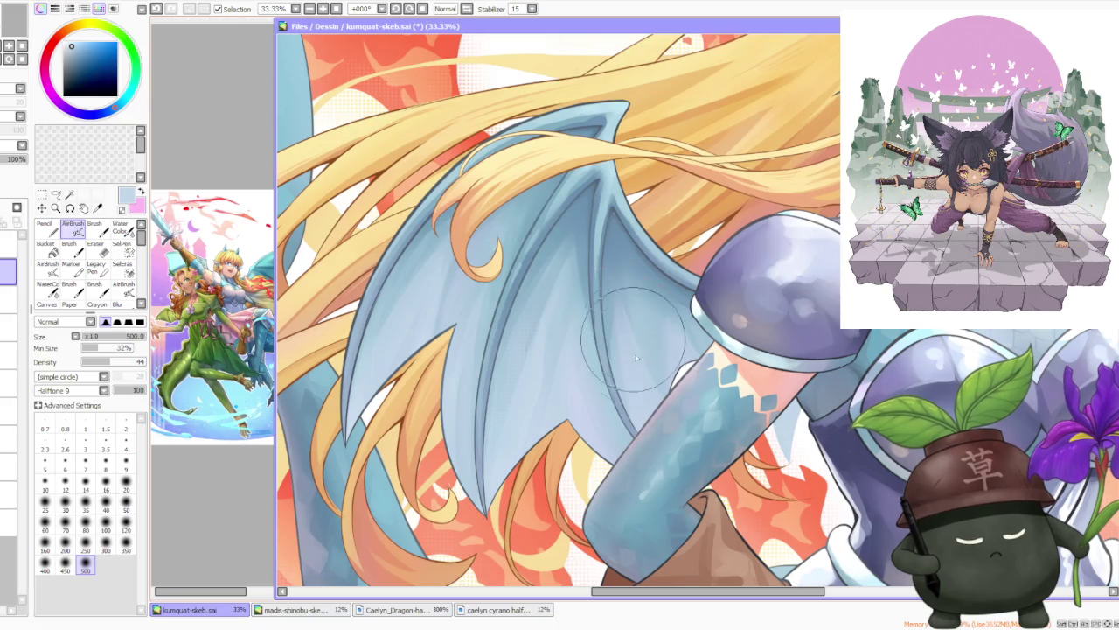
Step: Airbrush a lighter blue over the wing membrane
{"action": "scroll", "coordinate": [542, 384], "scroll_direction": "down", "scroll_amount": 1}
{"action": "scroll", "coordinate": [424, 371], "scroll_direction": "up", "scroll_amount": 1}
{"action": "left_click_drag", "start_coordinate": [424, 371], "coordinate": [437, 334]}
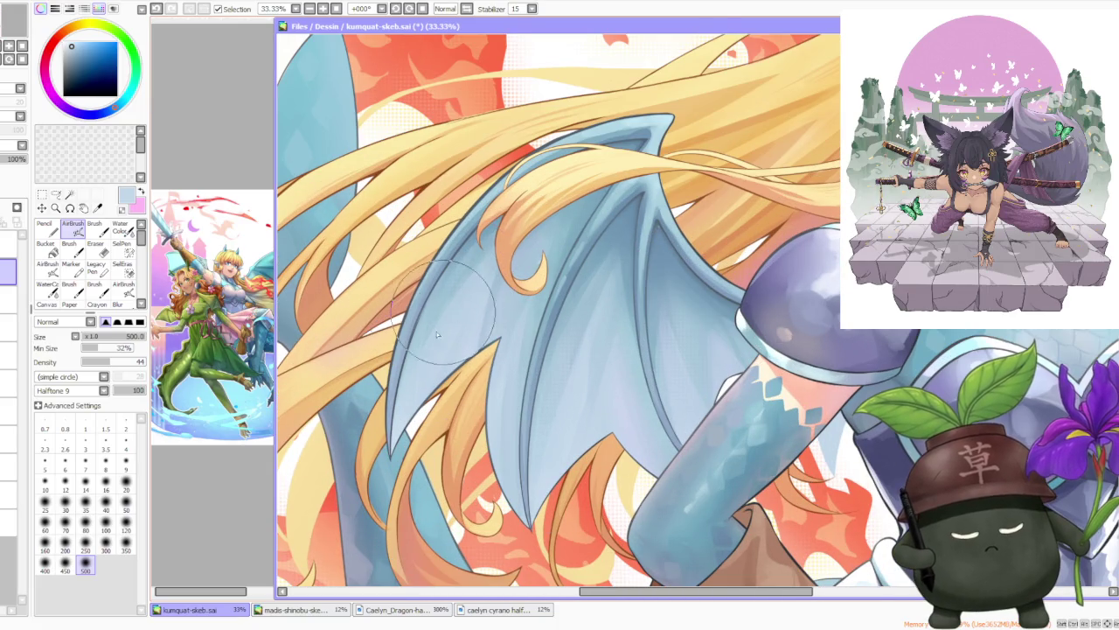
{"action": "scroll", "coordinate": [476, 274], "scroll_direction": "down", "scroll_amount": 3}
{"action": "scroll", "coordinate": [383, 288], "scroll_direction": "up", "scroll_amount": 2}
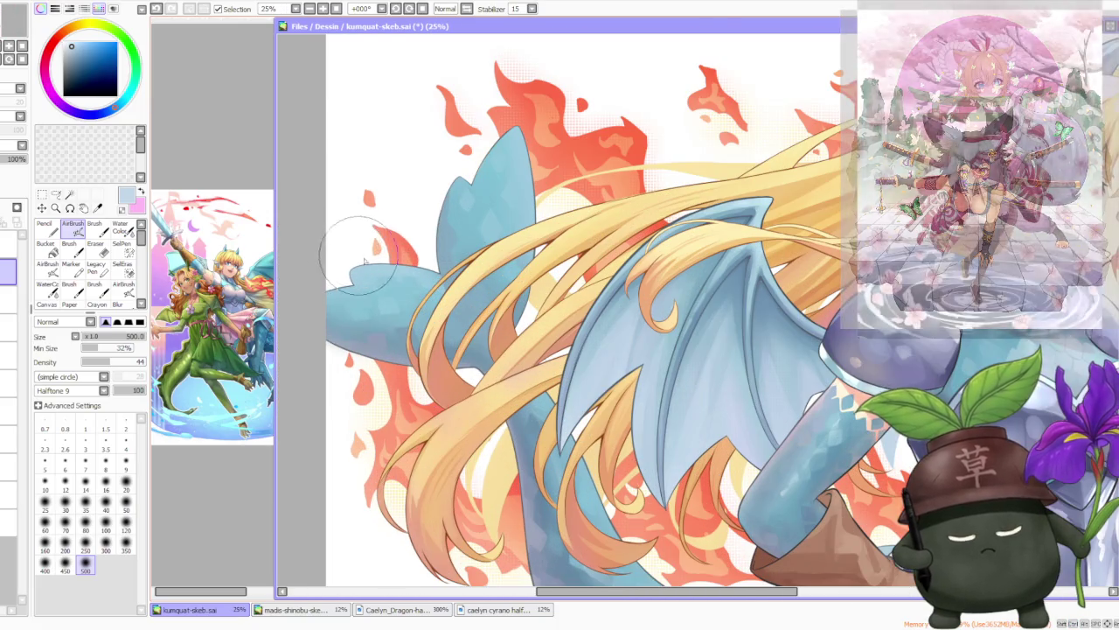
Step: Shade the wing softly with a darker greyish blue
{"action": "left_click", "coordinate": [361, 353], "text": "alt"}
{"action": "scroll", "coordinate": [347, 325], "scroll_direction": "up", "scroll_amount": 1}
{"action": "scroll", "coordinate": [347, 326], "scroll_direction": "up", "scroll_amount": 1}
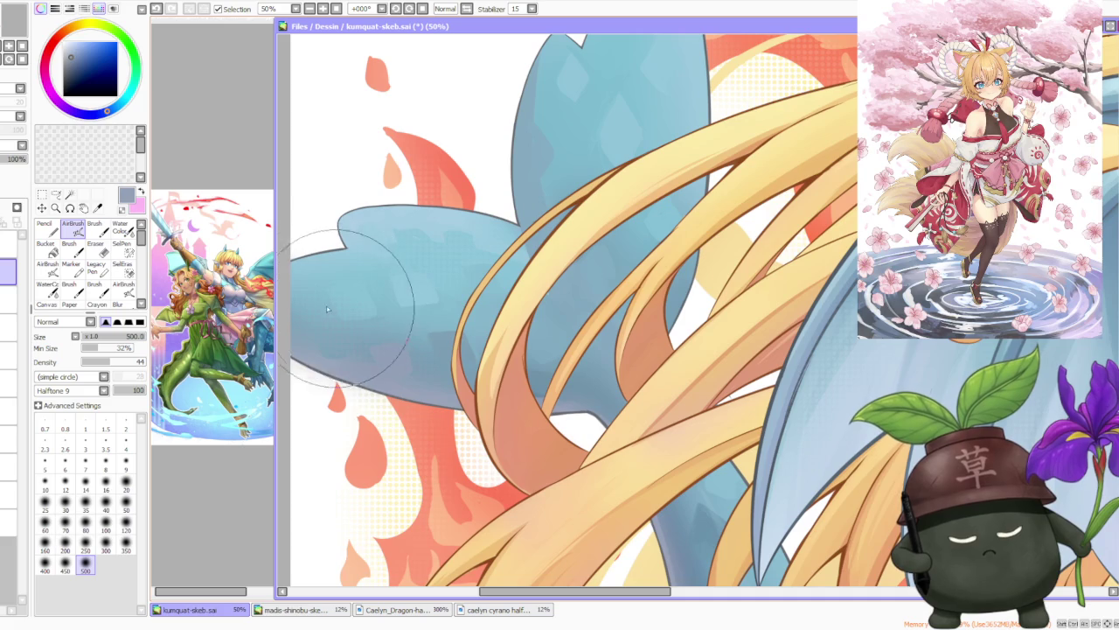
{"action": "scroll", "coordinate": [376, 337], "scroll_direction": "down", "scroll_amount": 2}
{"action": "scroll", "coordinate": [544, 185], "scroll_direction": "down", "scroll_amount": 1}
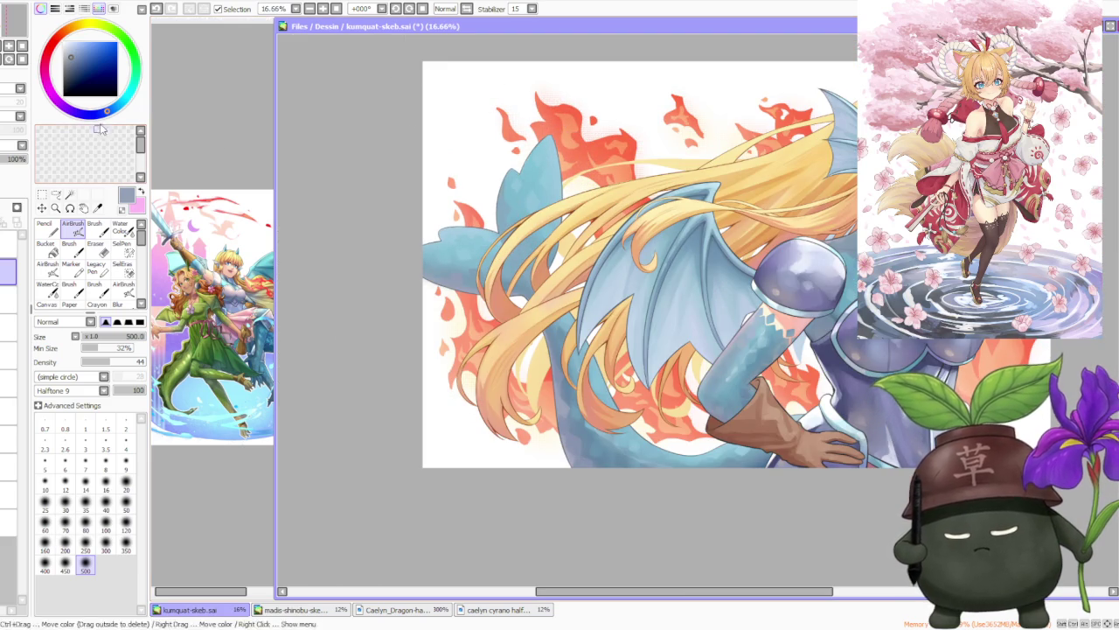
{"action": "scroll", "coordinate": [585, 147], "scroll_direction": "up", "scroll_amount": 1}
{"action": "scroll", "coordinate": [540, 173], "scroll_direction": "up", "scroll_amount": 1}
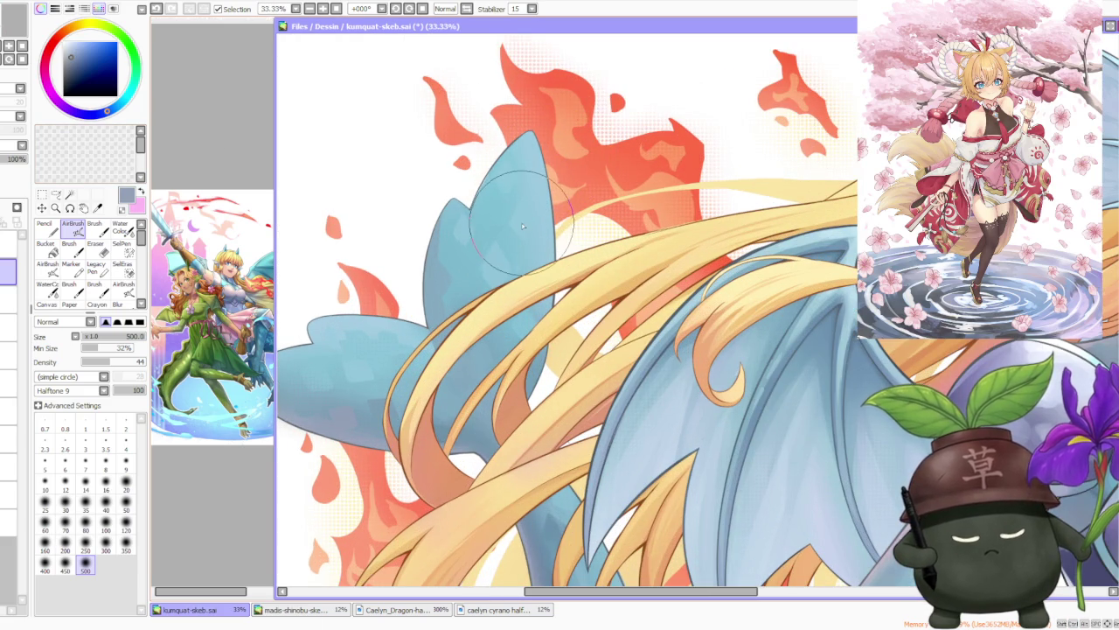
Step: Airbrush the wing tips with the sampled light blue and a darker grey-blue
{"action": "left_click", "coordinate": [529, 180], "text": "alt"}
{"action": "left_click_drag", "start_coordinate": [511, 186], "coordinate": [411, 70]}
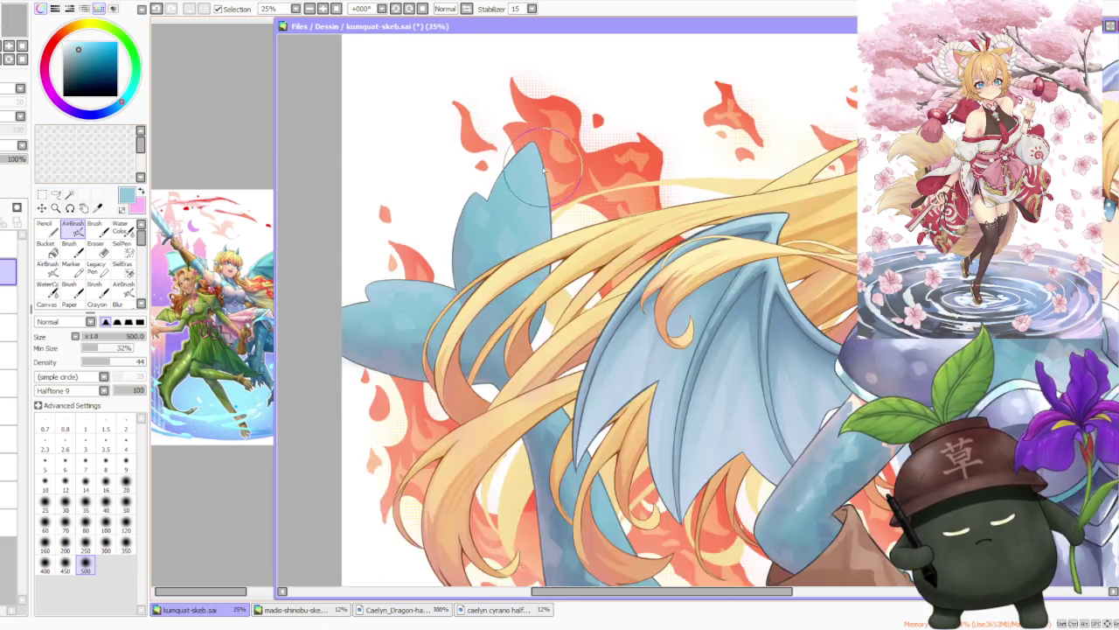
{"action": "scroll", "coordinate": [568, 345], "scroll_direction": "down", "scroll_amount": 2}
{"action": "scroll", "coordinate": [568, 345], "scroll_direction": "up", "scroll_amount": 1}
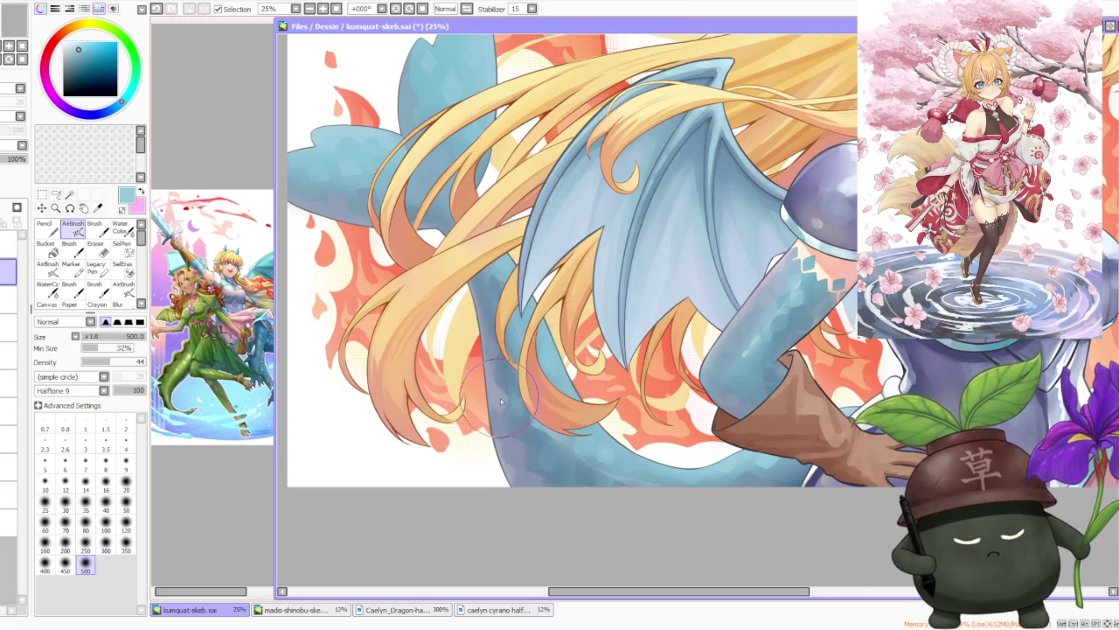
{"action": "scroll", "coordinate": [501, 401], "scroll_direction": "down", "scroll_amount": 2}
{"action": "scroll", "coordinate": [577, 419], "scroll_direction": "up", "scroll_amount": 3}
{"action": "left_click", "coordinate": [603, 456], "text": "alt"}
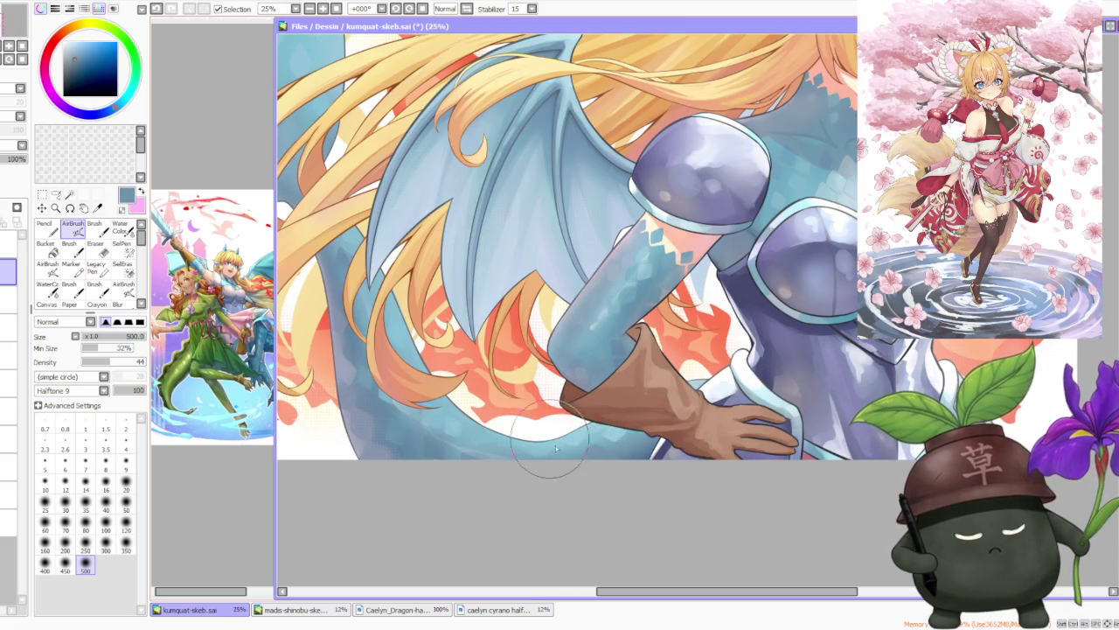
{"action": "scroll", "coordinate": [630, 446], "scroll_direction": "down", "scroll_amount": 3}
{"action": "scroll", "coordinate": [652, 372], "scroll_direction": "up", "scroll_amount": 3}
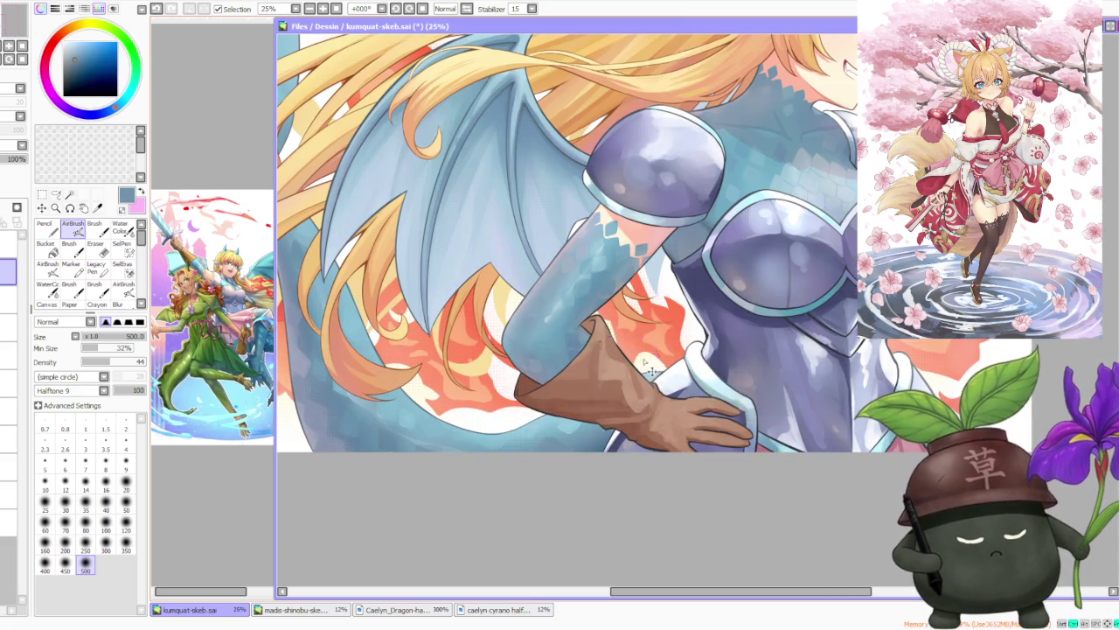
Step: Even out the glove's tones with soft airbrushing in its own brown
{"action": "left_click", "coordinate": [553, 411], "text": "alt"}
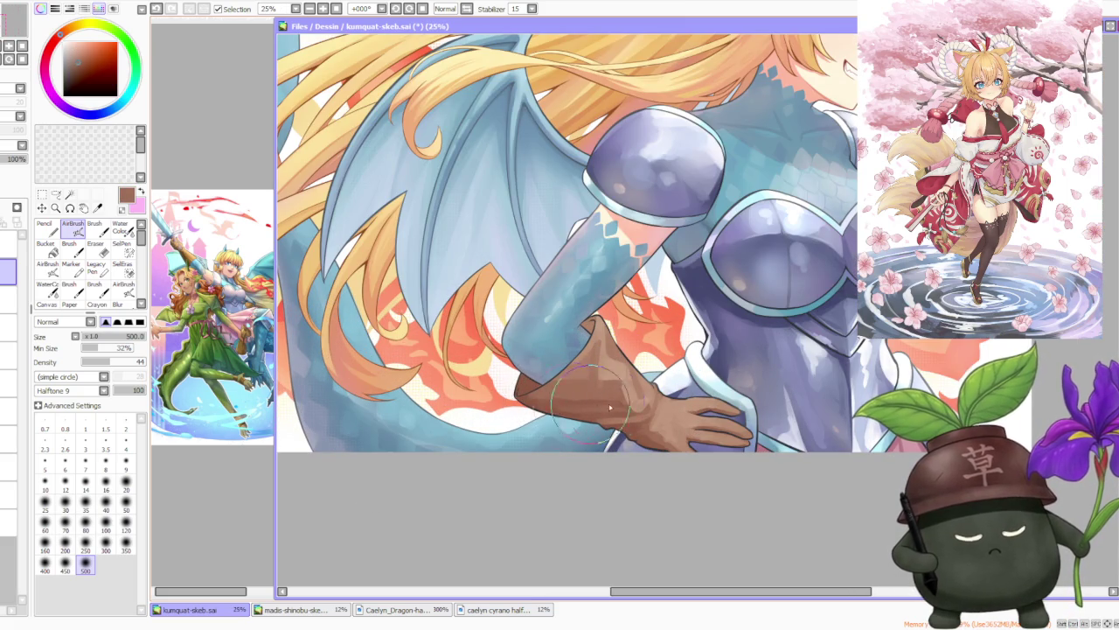
{"action": "scroll", "coordinate": [598, 409], "scroll_direction": "up", "scroll_amount": 2}
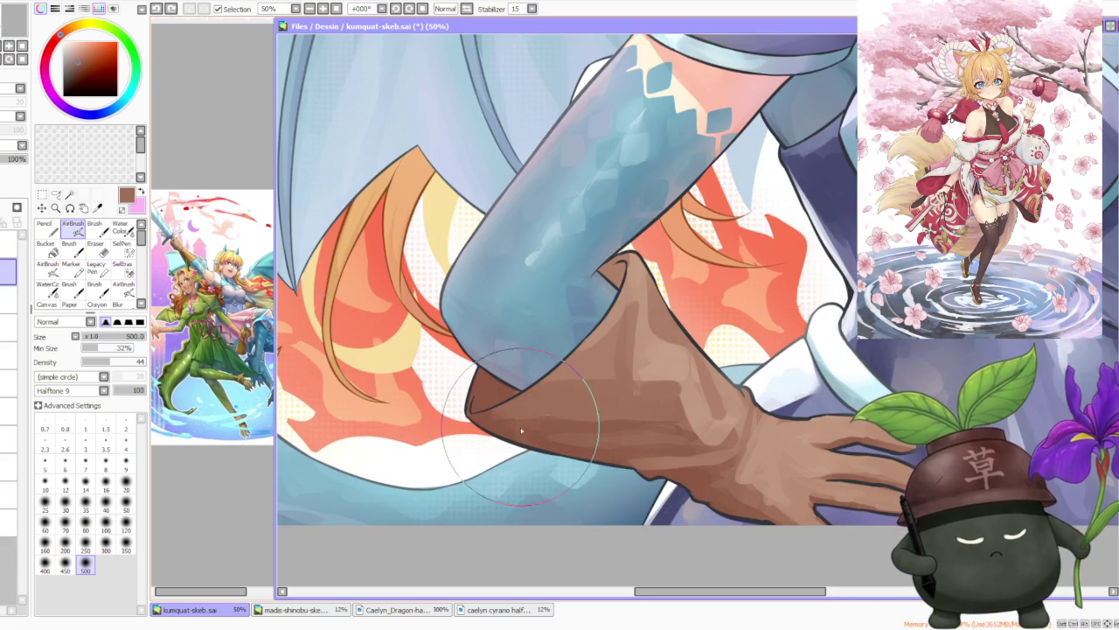
{"action": "left_click_drag", "start_coordinate": [527, 429], "coordinate": [626, 440]}
{"action": "scroll", "coordinate": [625, 440], "scroll_direction": "down", "scroll_amount": 2}
{"action": "scroll", "coordinate": [585, 279], "scroll_direction": "down", "scroll_amount": 1}
{"action": "scroll", "coordinate": [609, 315], "scroll_direction": "up", "scroll_amount": 1}
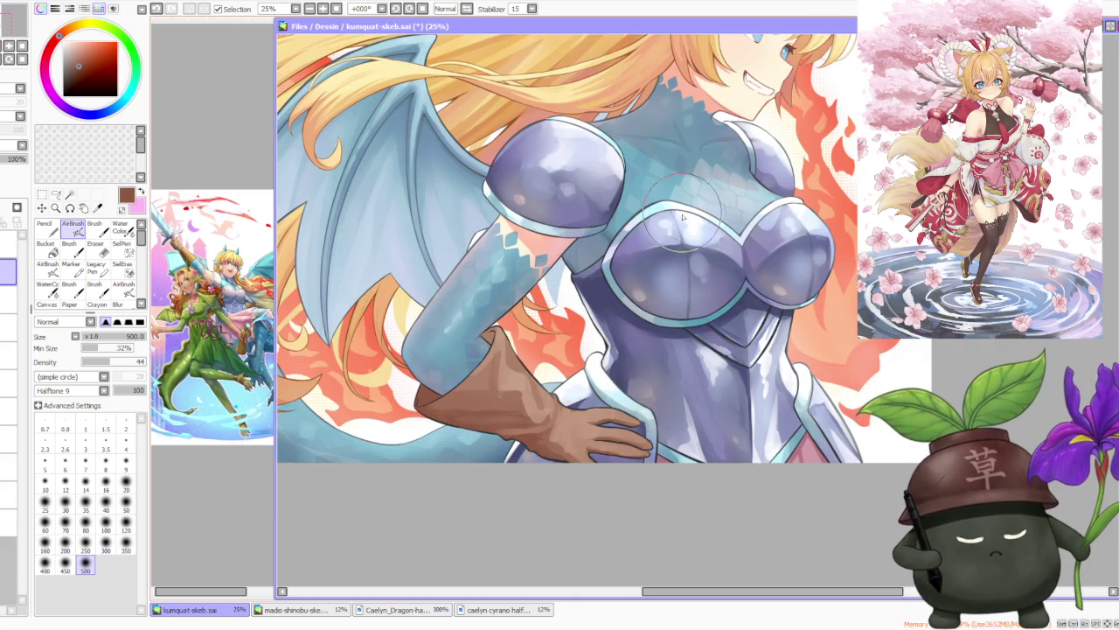
Step: Pick a new armour colour and set the airbrush size to 120
{"action": "left_click", "coordinate": [706, 233], "text": "alt"}
{"action": "scroll", "coordinate": [707, 232], "scroll_direction": "up", "scroll_amount": 1}
{"action": "left_click", "coordinate": [126, 529]}
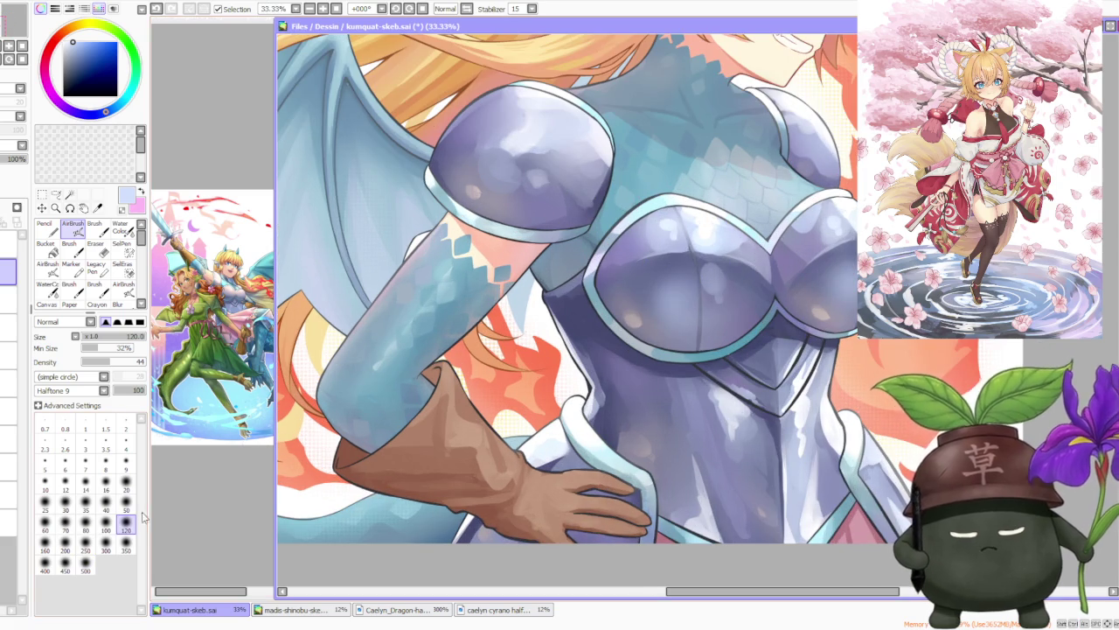
{"action": "scroll", "coordinate": [731, 255], "scroll_direction": "up", "scroll_amount": 1}
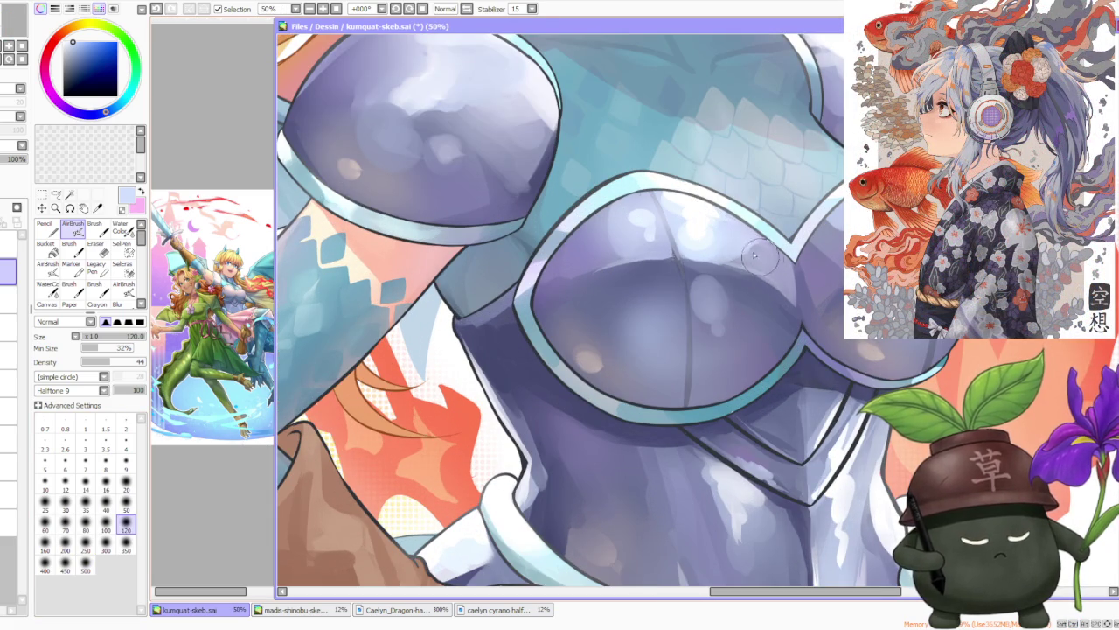
{"action": "scroll", "coordinate": [726, 222], "scroll_direction": "down", "scroll_amount": 3}
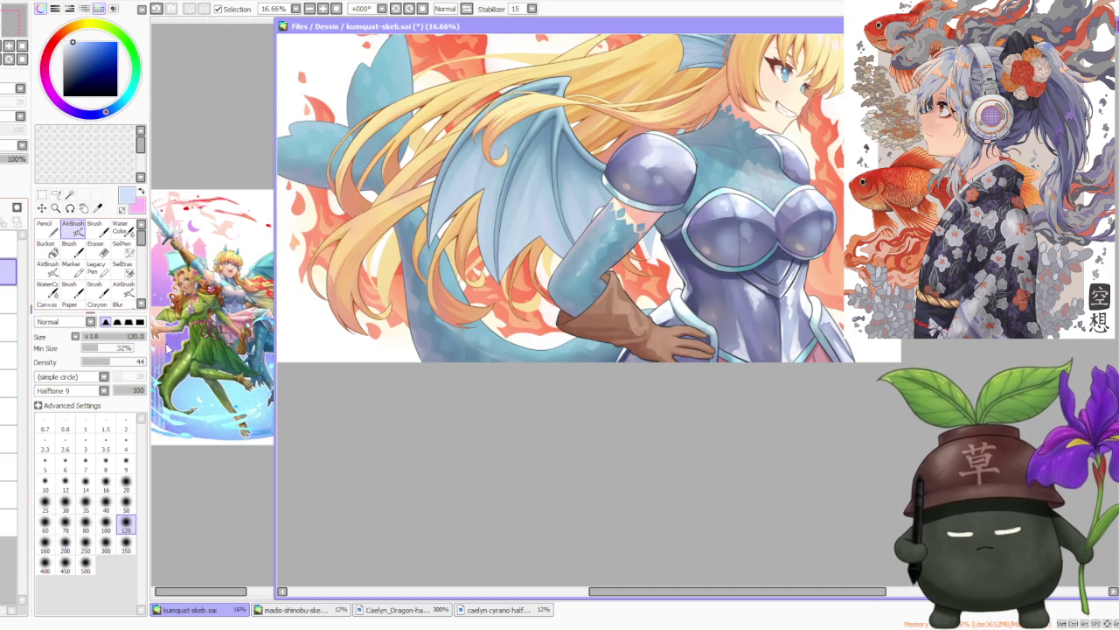
Step: Sample an armour colour and airbrush soft shading on the breastplate
{"action": "scroll", "coordinate": [721, 480], "scroll_direction": "up", "scroll_amount": 1}
{"action": "scroll", "coordinate": [720, 480], "scroll_direction": "up", "scroll_amount": 1}
{"action": "scroll", "coordinate": [779, 232], "scroll_direction": "down", "scroll_amount": 2}
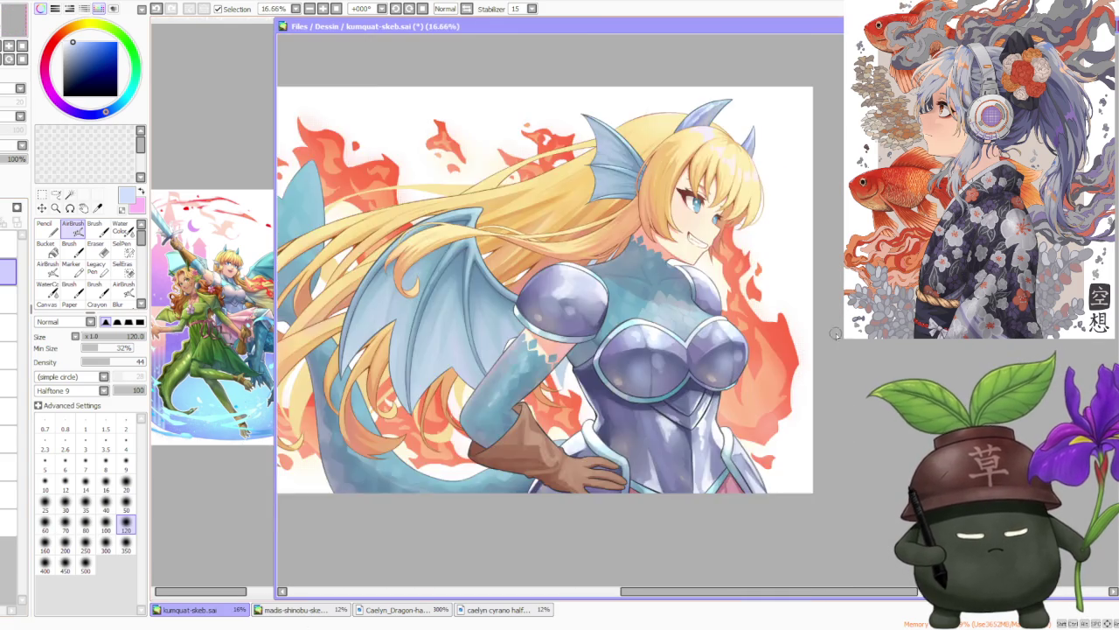
{"action": "scroll", "coordinate": [779, 232], "scroll_direction": "up", "scroll_amount": 2}
{"action": "left_click", "coordinate": [652, 293], "text": "alt"}
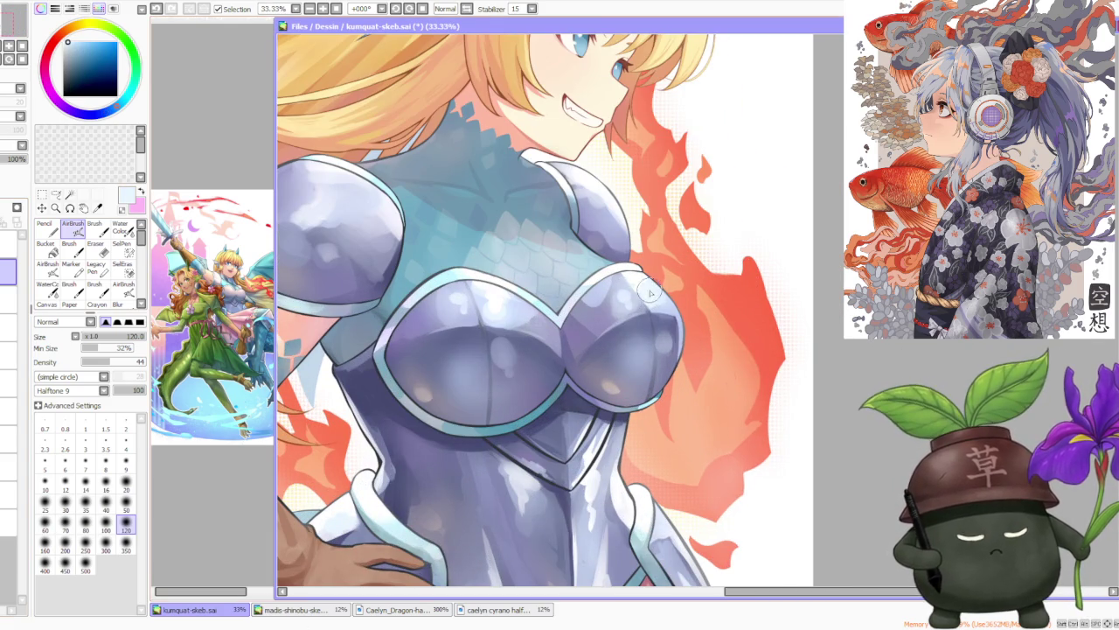
{"action": "scroll", "coordinate": [660, 317], "scroll_direction": "up", "scroll_amount": 1}
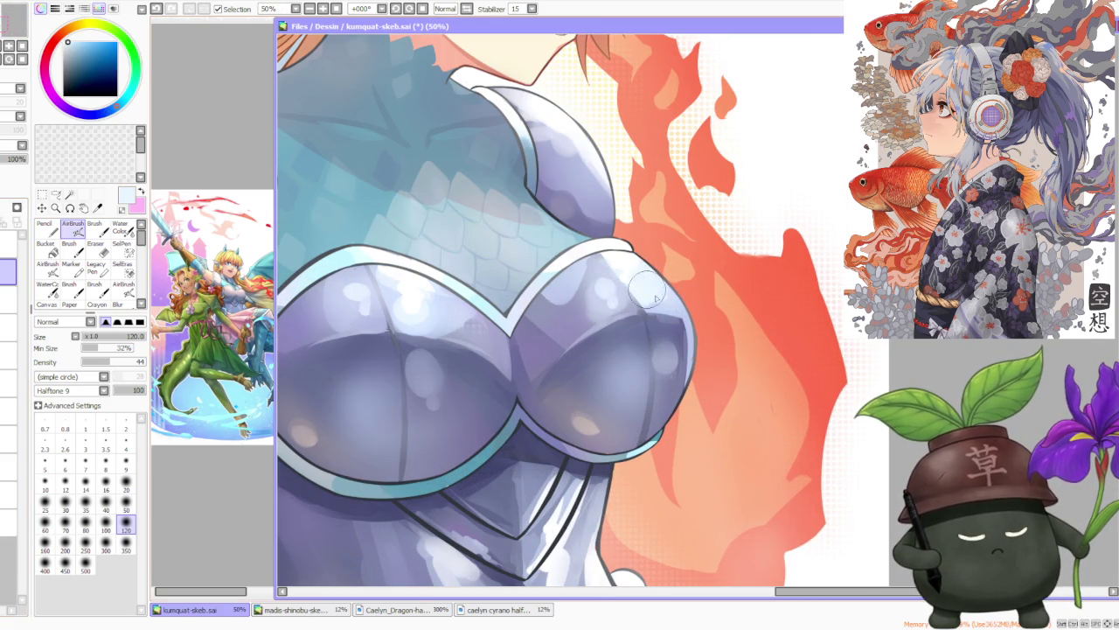
{"action": "scroll", "coordinate": [630, 270], "scroll_direction": "down", "scroll_amount": 1}
{"action": "scroll", "coordinate": [625, 280], "scroll_direction": "down", "scroll_amount": 1}
{"action": "scroll", "coordinate": [617, 295], "scroll_direction": "up", "scroll_amount": 2}
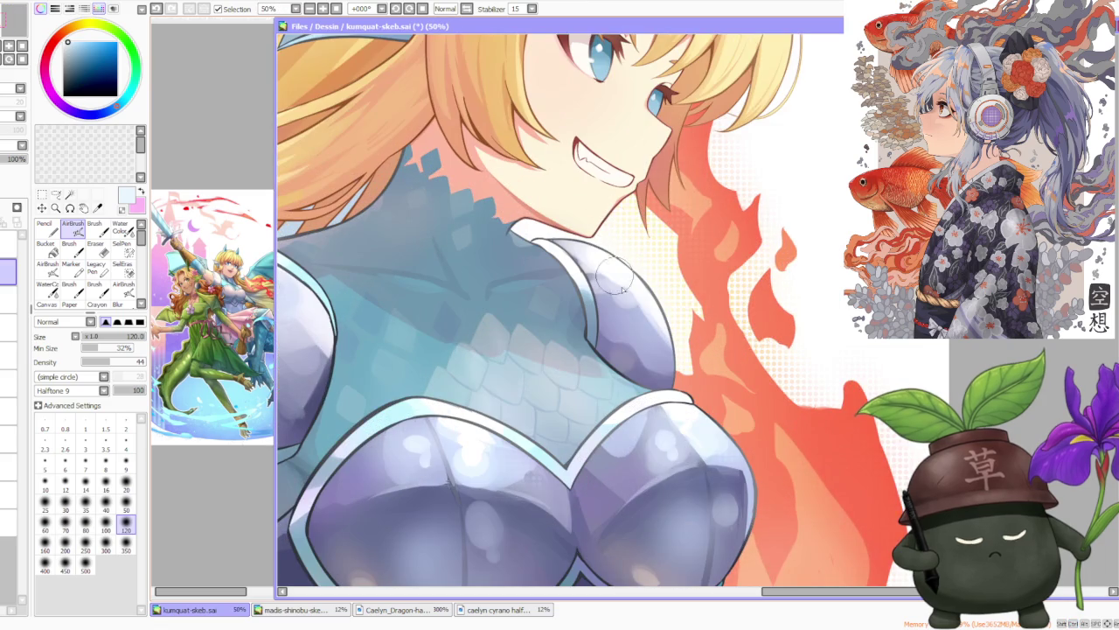
Step: Sample a colour near the neck and airbrush the neck scales at size 250
{"action": "left_click", "coordinate": [616, 295], "text": "alt"}
{"action": "scroll", "coordinate": [406, 271], "scroll_direction": "down", "scroll_amount": 1}
{"action": "left_click", "coordinate": [106, 523]}
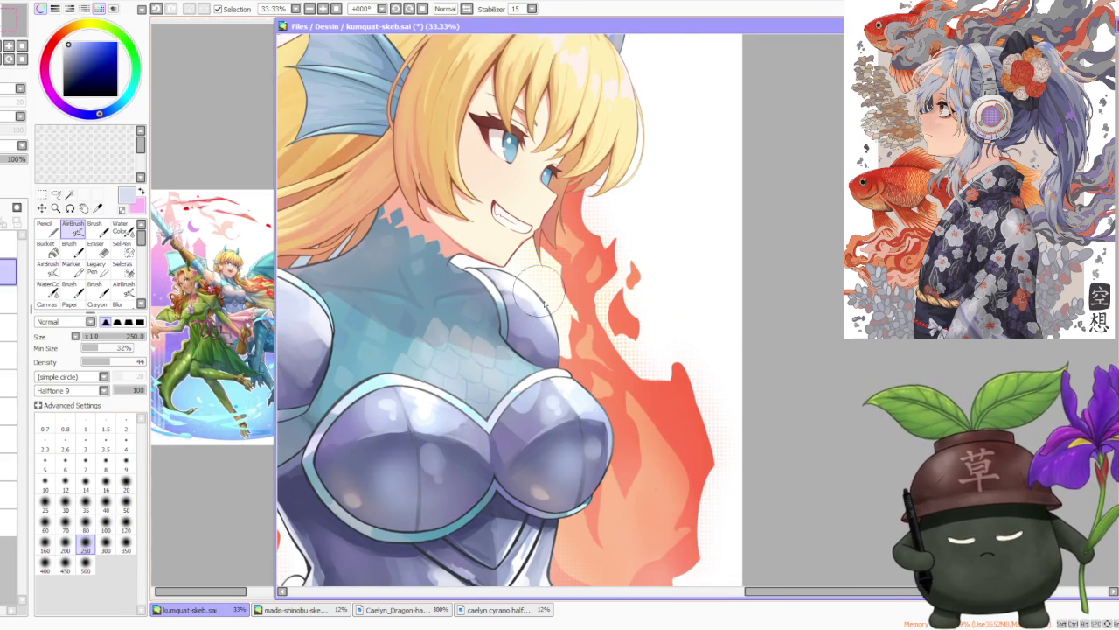
{"action": "scroll", "coordinate": [543, 304], "scroll_direction": "up", "scroll_amount": 1}
{"action": "scroll", "coordinate": [521, 284], "scroll_direction": "down", "scroll_amount": 1}
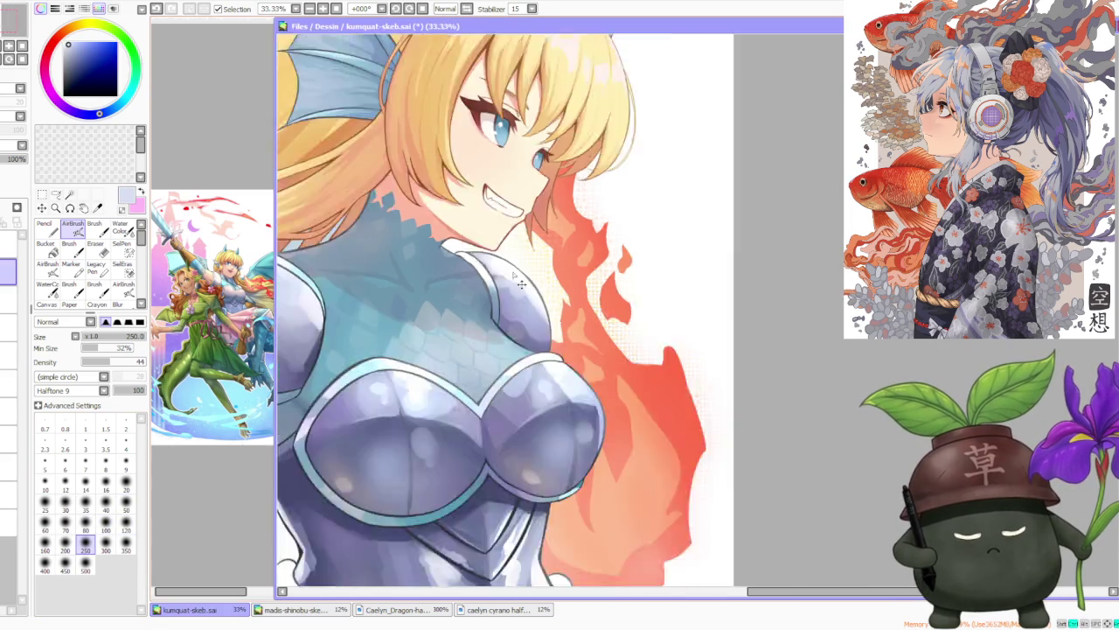
{"action": "scroll", "coordinate": [522, 284], "scroll_direction": "down", "scroll_amount": 1}
{"action": "scroll", "coordinate": [473, 315], "scroll_direction": "up", "scroll_amount": 2}
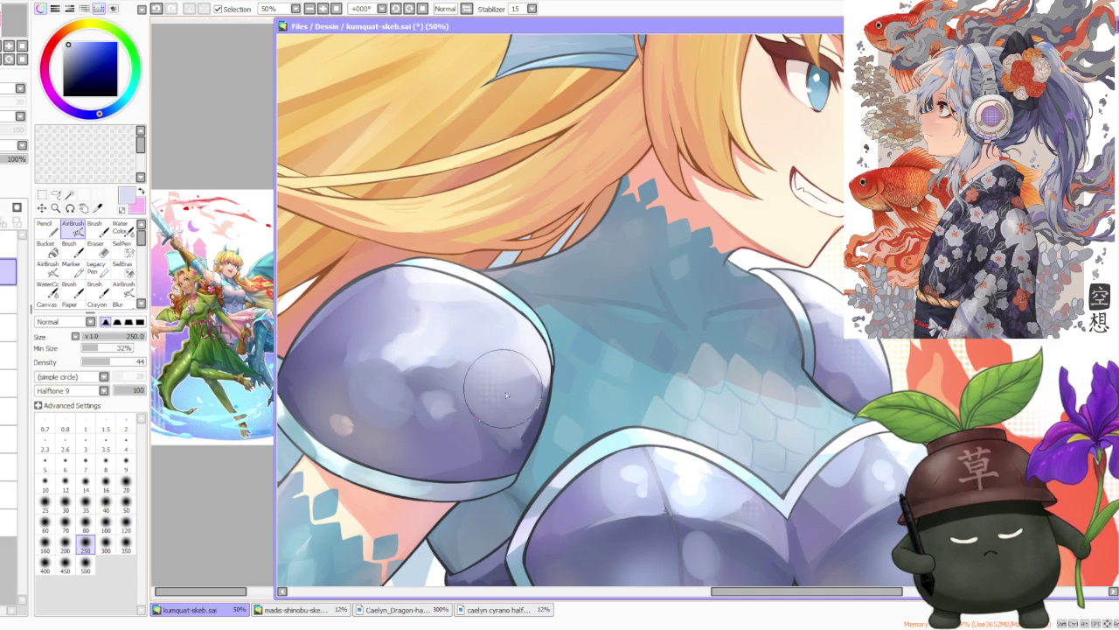
{"action": "scroll", "coordinate": [462, 320], "scroll_direction": "down", "scroll_amount": 3}
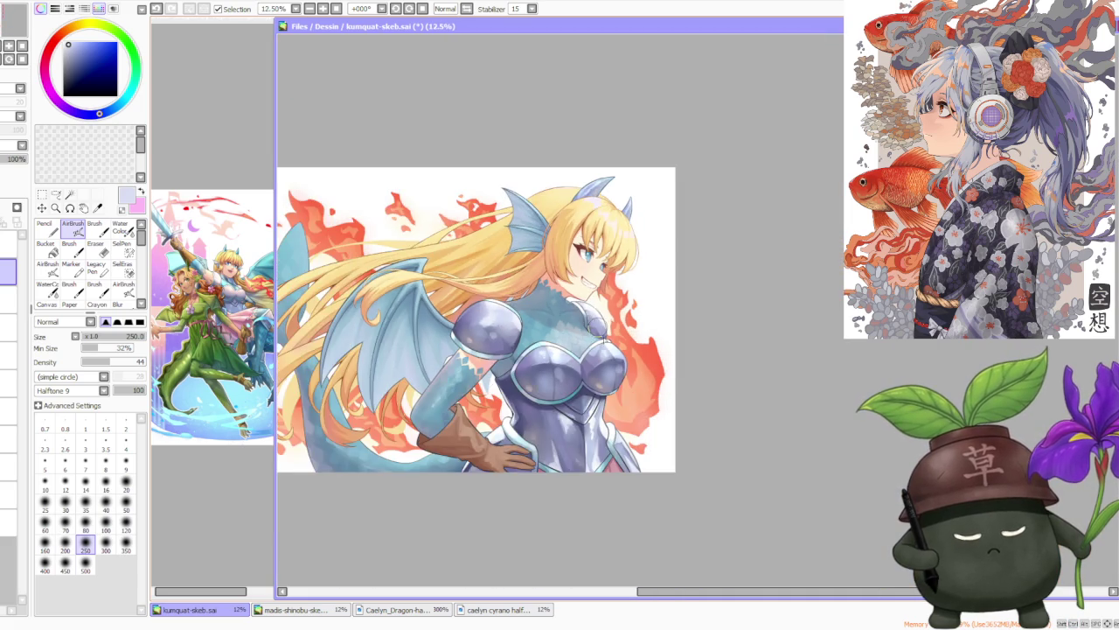
{"action": "scroll", "coordinate": [633, 413], "scroll_direction": "up", "scroll_amount": 2}
Step: Sample another armour colour and add soft highlights across the breastplate
{"action": "left_click", "coordinate": [592, 461], "text": "alt"}
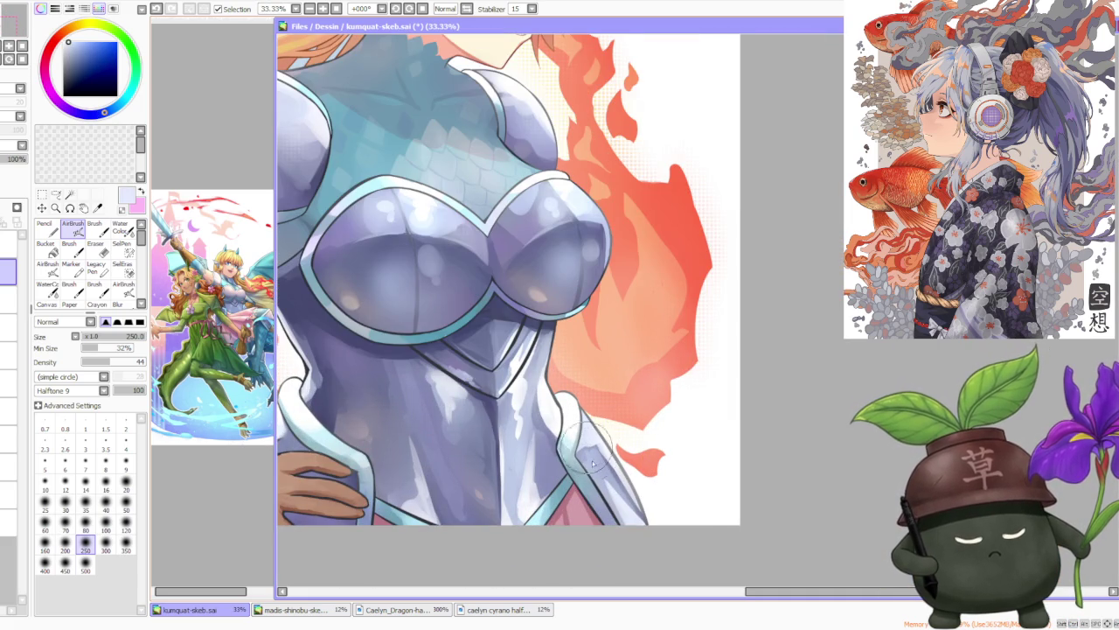
{"action": "scroll", "coordinate": [617, 488], "scroll_direction": "down", "scroll_amount": 1}
{"action": "scroll", "coordinate": [612, 455], "scroll_direction": "up", "scroll_amount": 1}
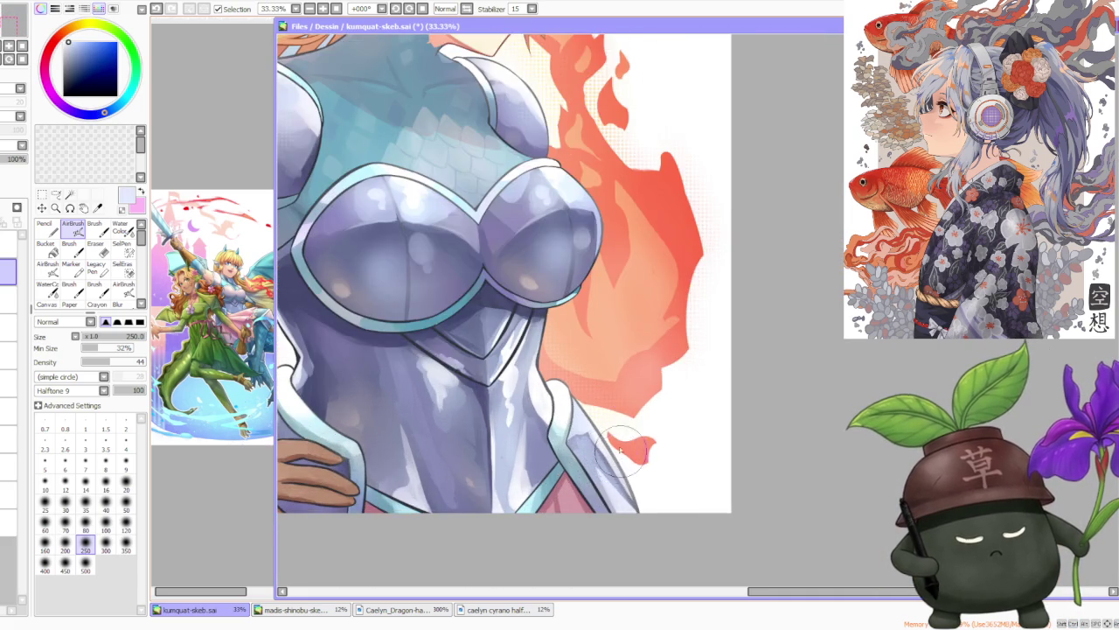
{"action": "scroll", "coordinate": [612, 455], "scroll_direction": "down", "scroll_amount": 2}
{"action": "scroll", "coordinate": [496, 426], "scroll_direction": "up", "scroll_amount": 1}
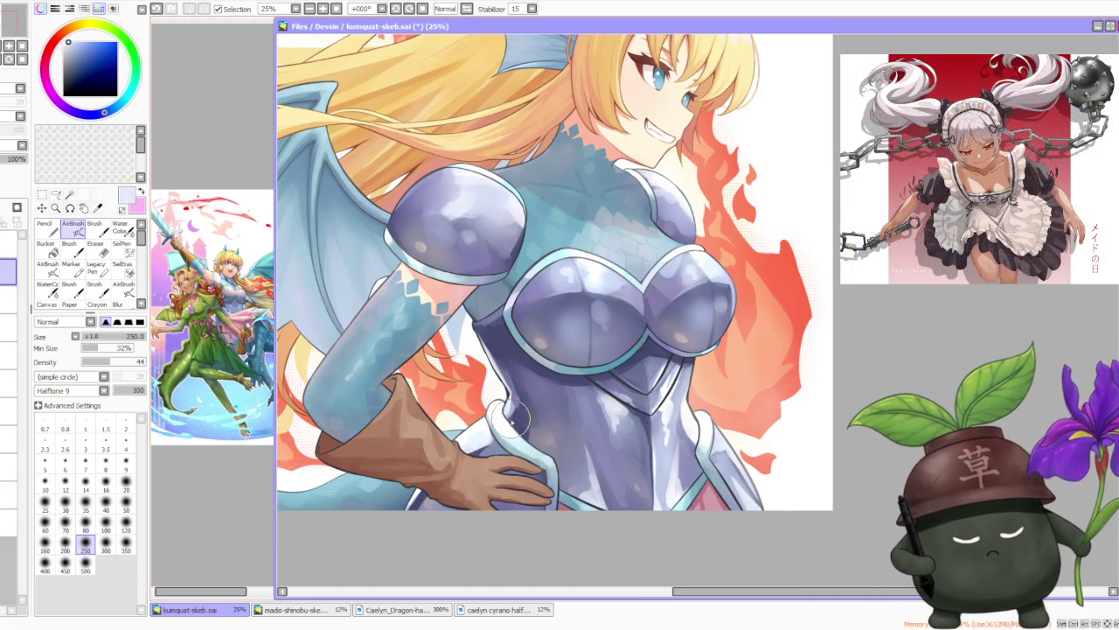
{"action": "scroll", "coordinate": [495, 432], "scroll_direction": "up", "scroll_amount": 1}
{"action": "scroll", "coordinate": [492, 446], "scroll_direction": "down", "scroll_amount": 2}
{"action": "scroll", "coordinate": [560, 227], "scroll_direction": "down", "scroll_amount": 1}
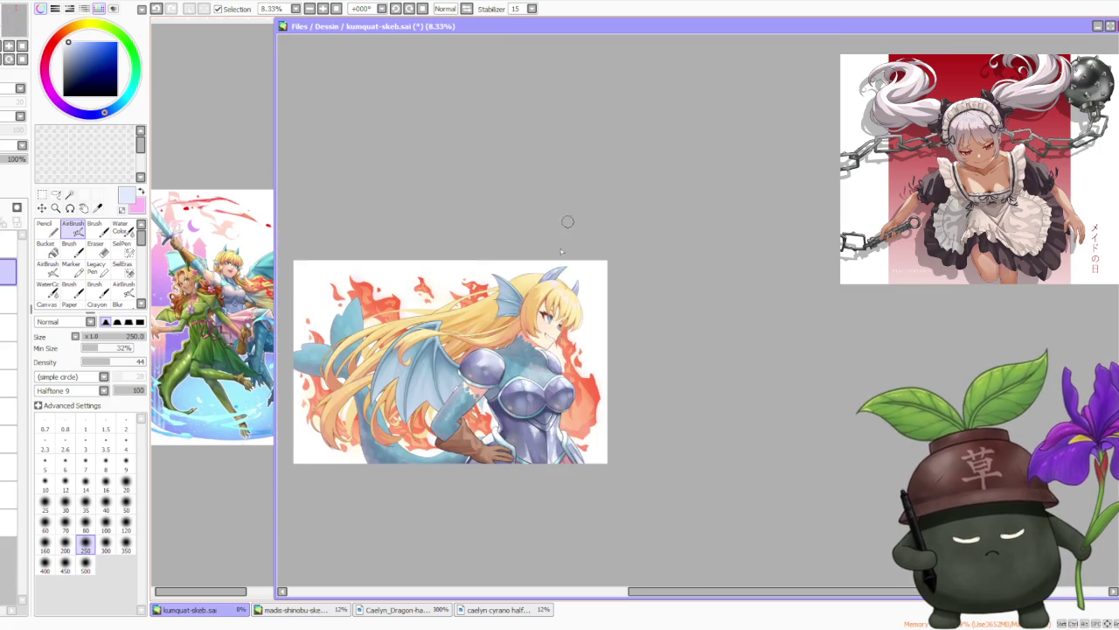
{"action": "scroll", "coordinate": [570, 219], "scroll_direction": "up", "scroll_amount": 2}
{"action": "scroll", "coordinate": [566, 260], "scroll_direction": "up", "scroll_amount": 1}
{"action": "scroll", "coordinate": [568, 260], "scroll_direction": "up", "scroll_amount": 1}
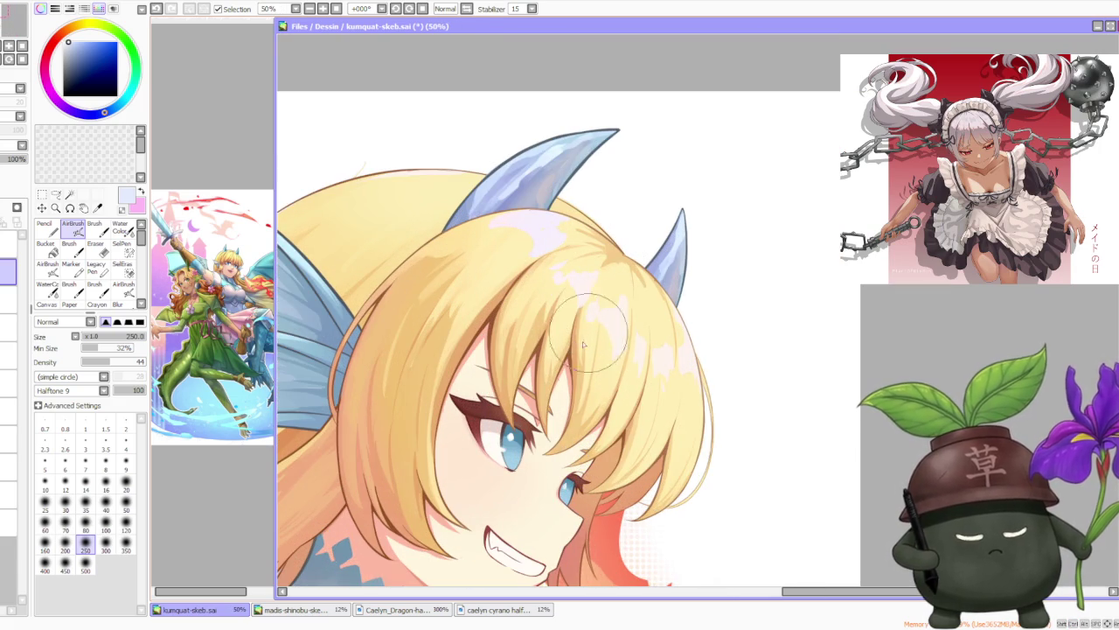
Step: Airbrush pale yellow highlights onto the hair
{"action": "left_click", "coordinate": [525, 280], "text": "alt"}
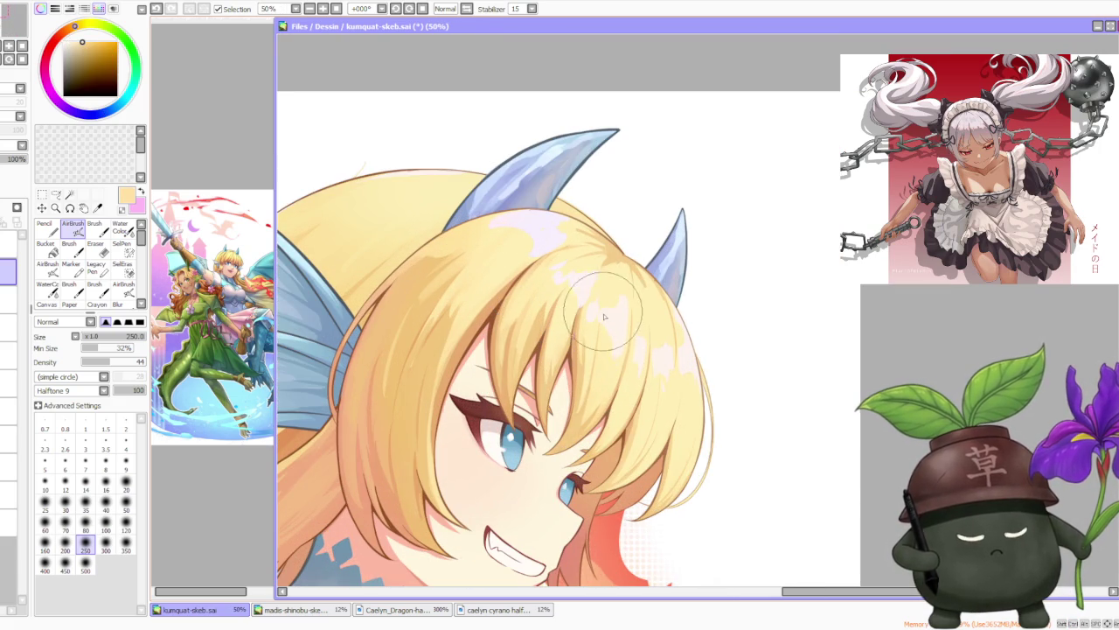
{"action": "scroll", "coordinate": [610, 323], "scroll_direction": "up", "scroll_amount": 1}
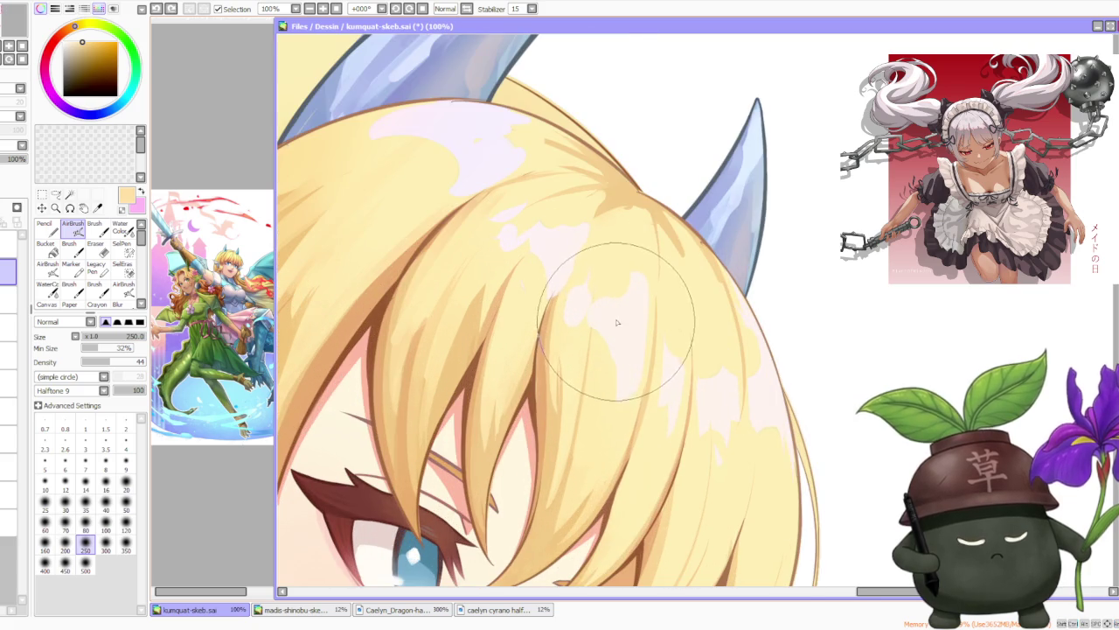
{"action": "scroll", "coordinate": [577, 280], "scroll_direction": "down", "scroll_amount": 3}
{"action": "scroll", "coordinate": [567, 214], "scroll_direction": "up", "scroll_amount": 3}
Step: Shade the horns with light blue and periwinkle airbrush strokes
{"action": "left_click", "coordinate": [568, 201], "text": "alt"}
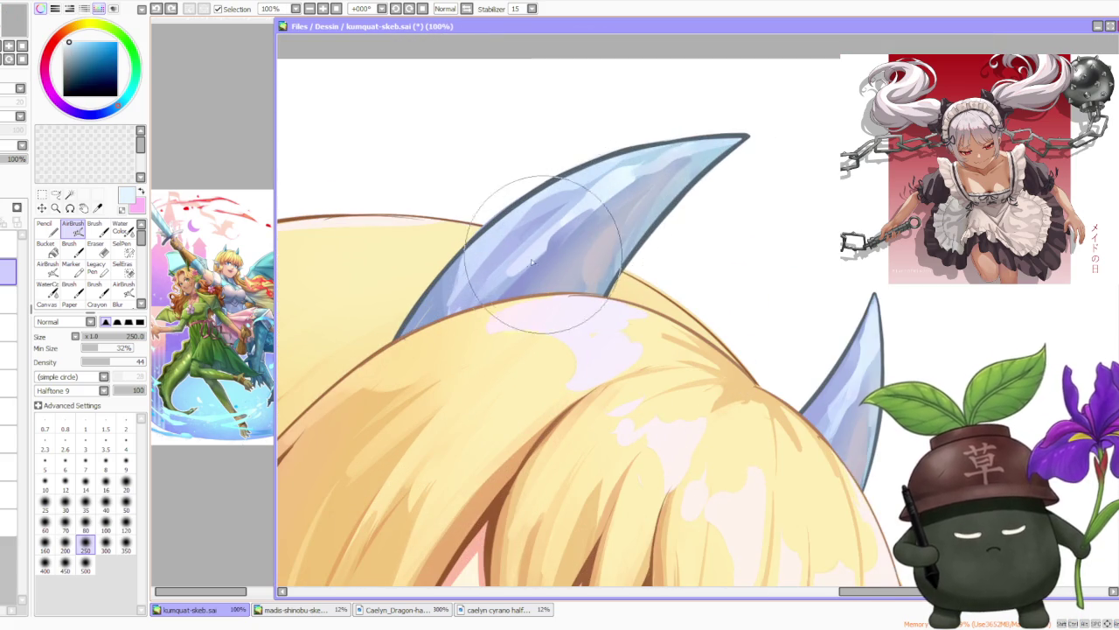
{"action": "left_click", "coordinate": [510, 245], "text": "alt"}
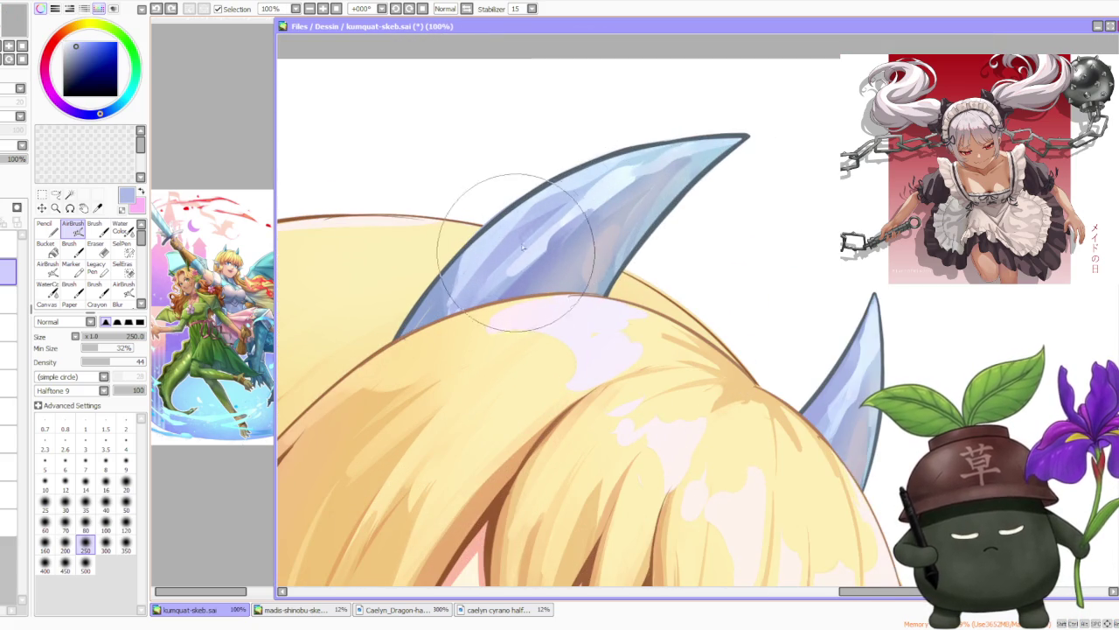
{"action": "scroll", "coordinate": [638, 202], "scroll_direction": "right", "scroll_amount": 2}
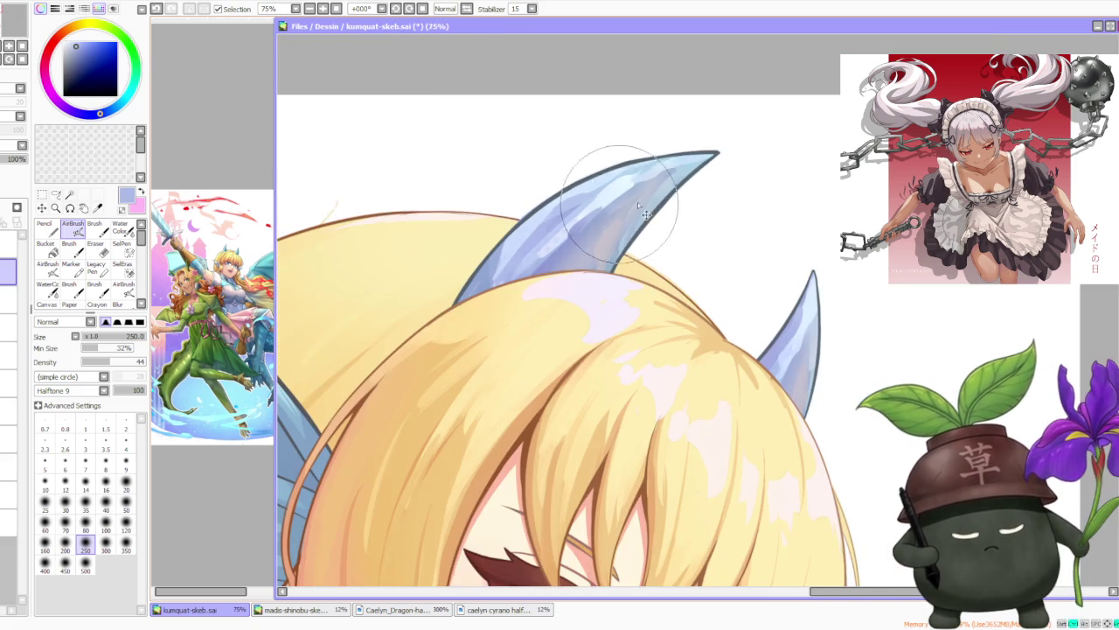
{"action": "scroll", "coordinate": [750, 375], "scroll_direction": "down", "scroll_amount": 2}
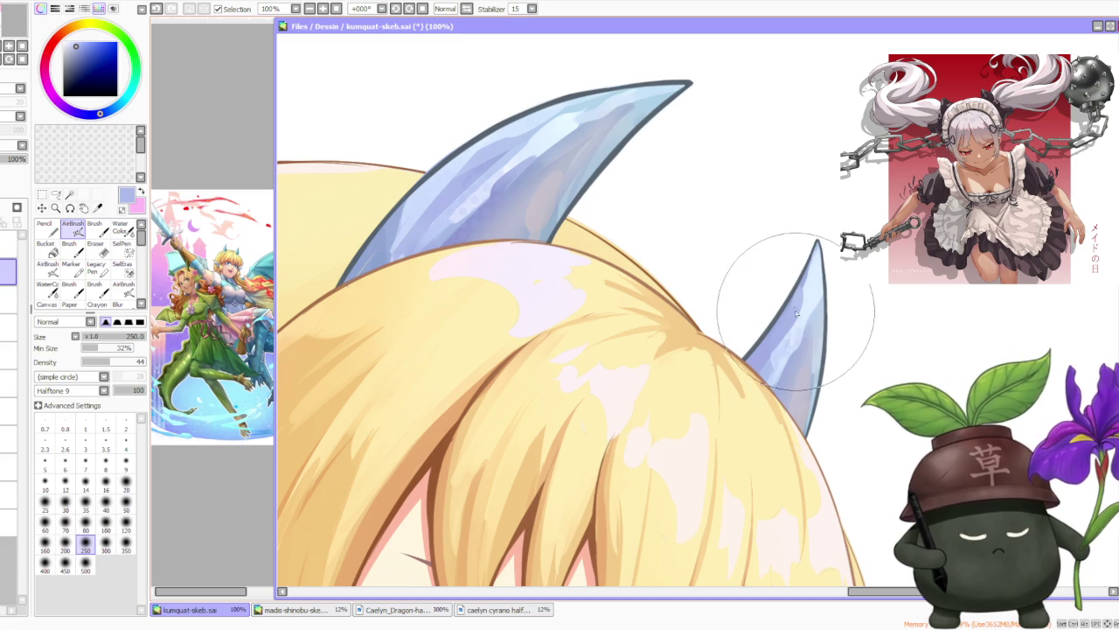
{"action": "scroll", "coordinate": [752, 280], "scroll_direction": "down", "scroll_amount": 2}
{"action": "scroll", "coordinate": [738, 295], "scroll_direction": "down", "scroll_amount": 1}
{"action": "scroll", "coordinate": [737, 295], "scroll_direction": "down", "scroll_amount": 1}
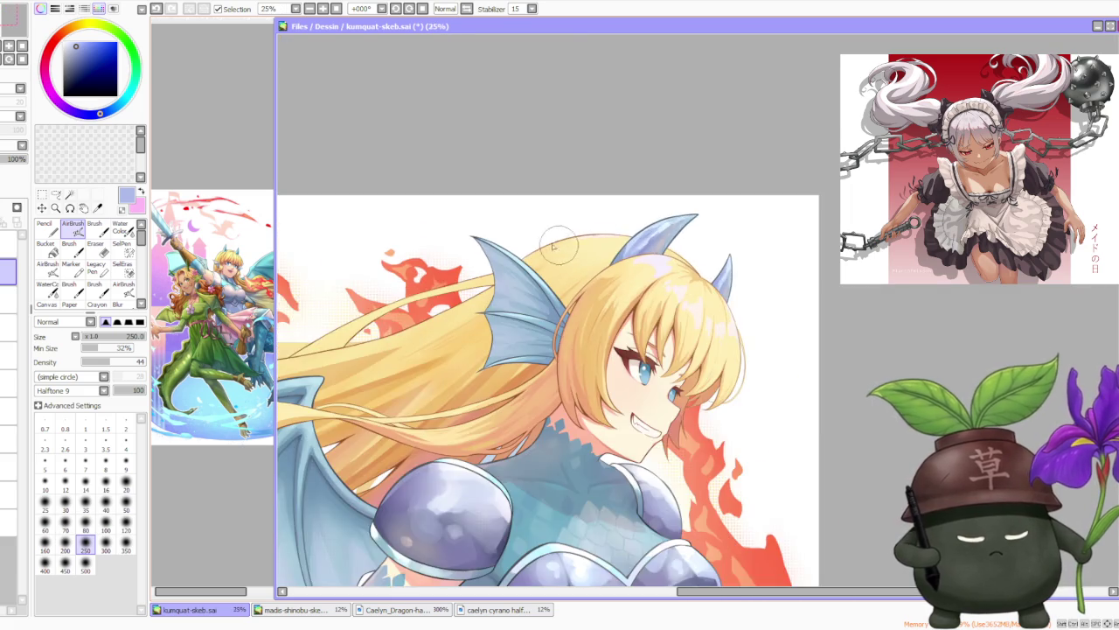
{"action": "scroll", "coordinate": [493, 311], "scroll_direction": "up", "scroll_amount": 2}
Step: Lighten part of the ear fin with lighter blues sampled from it
{"action": "left_click", "coordinate": [483, 306], "text": "alt"}
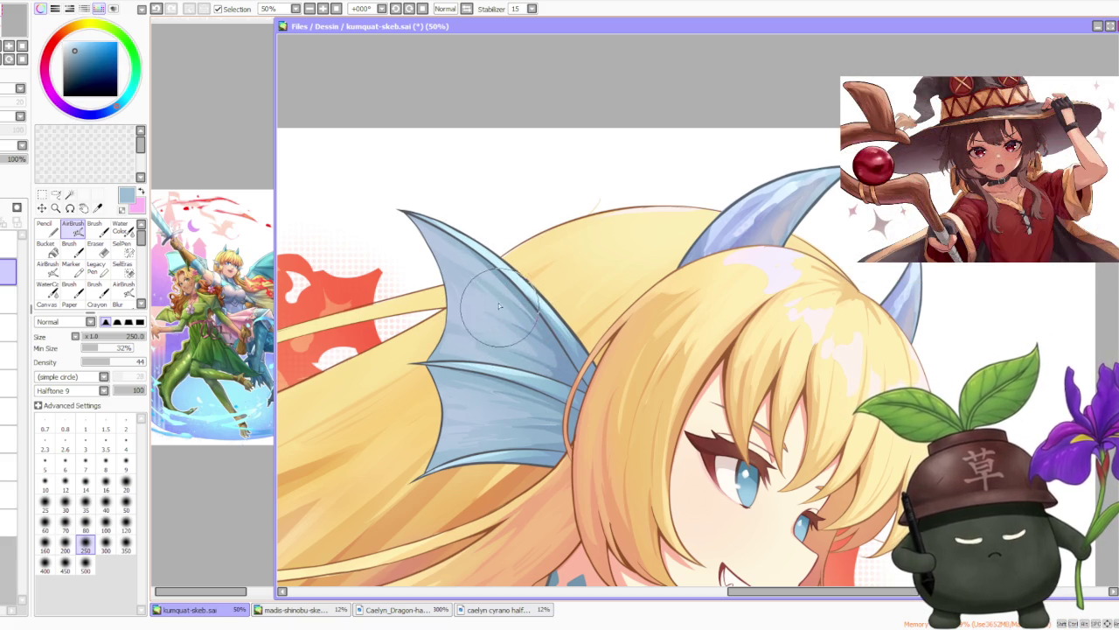
{"action": "left_click", "coordinate": [516, 282], "text": "alt"}
{"action": "mouse_move", "coordinate": [474, 280]}
{"action": "left_mouse_down"}
{"action": "mouse_move", "coordinate": [493, 294]}
{"action": "mouse_move", "coordinate": [469, 383]}
{"action": "left_mouse_up"}
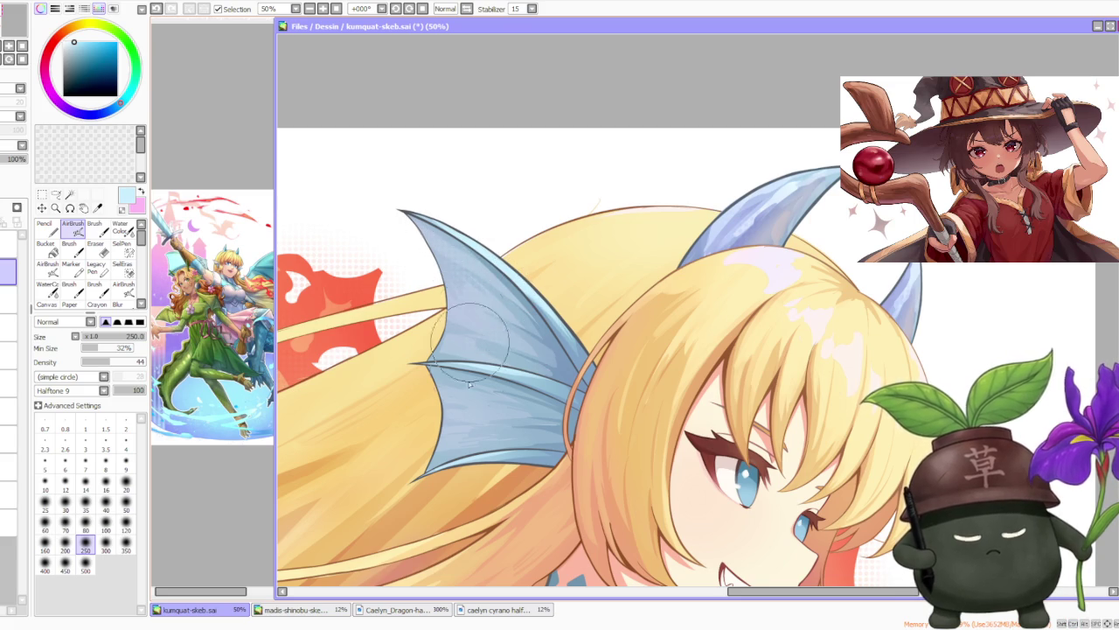
Step: Zoom out to review the whole illustration
{"action": "key", "text": "minus"}
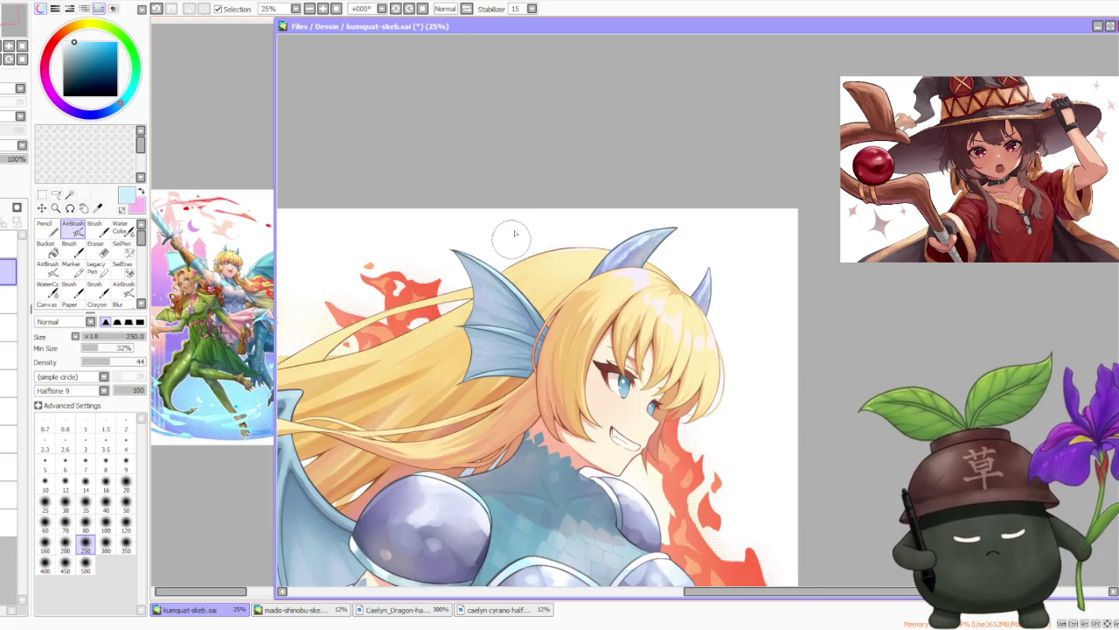
{"action": "key", "text": "minus"}
{"action": "key", "text": "plus"}
{"action": "key", "text": "plus"}
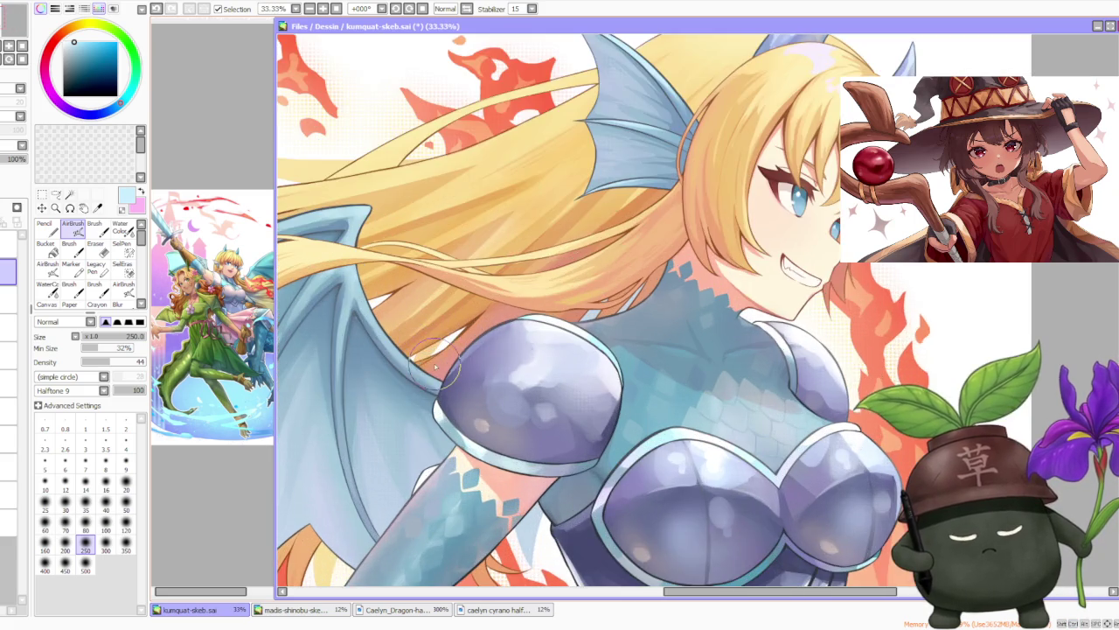
{"action": "key", "text": "minus"}
{"action": "key", "text": "minus"}
{"action": "scroll", "coordinate": [544, 453], "scroll_direction": "up", "scroll_amount": 2}
{"action": "scroll", "coordinate": [540, 446], "scroll_direction": "down", "scroll_amount": 1}
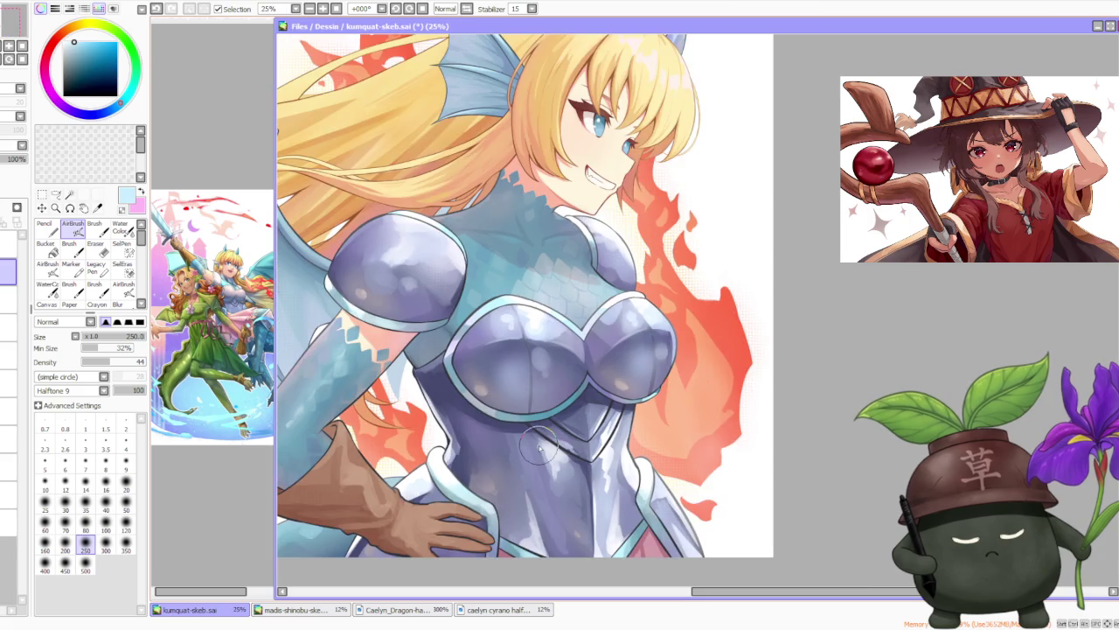
{"action": "scroll", "coordinate": [535, 455], "scroll_direction": "down", "scroll_amount": 1}
{"action": "scroll", "coordinate": [564, 351], "scroll_direction": "up", "scroll_amount": 1}
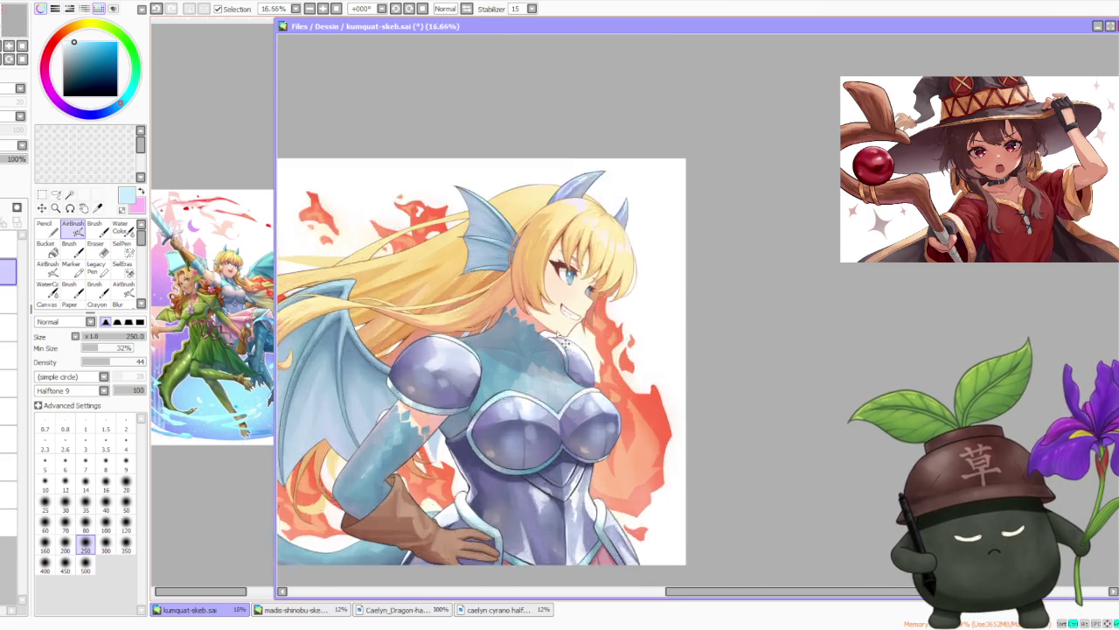
{"action": "scroll", "coordinate": [558, 325], "scroll_direction": "down", "scroll_amount": 1}
{"action": "scroll", "coordinate": [568, 248], "scroll_direction": "up", "scroll_amount": 1}
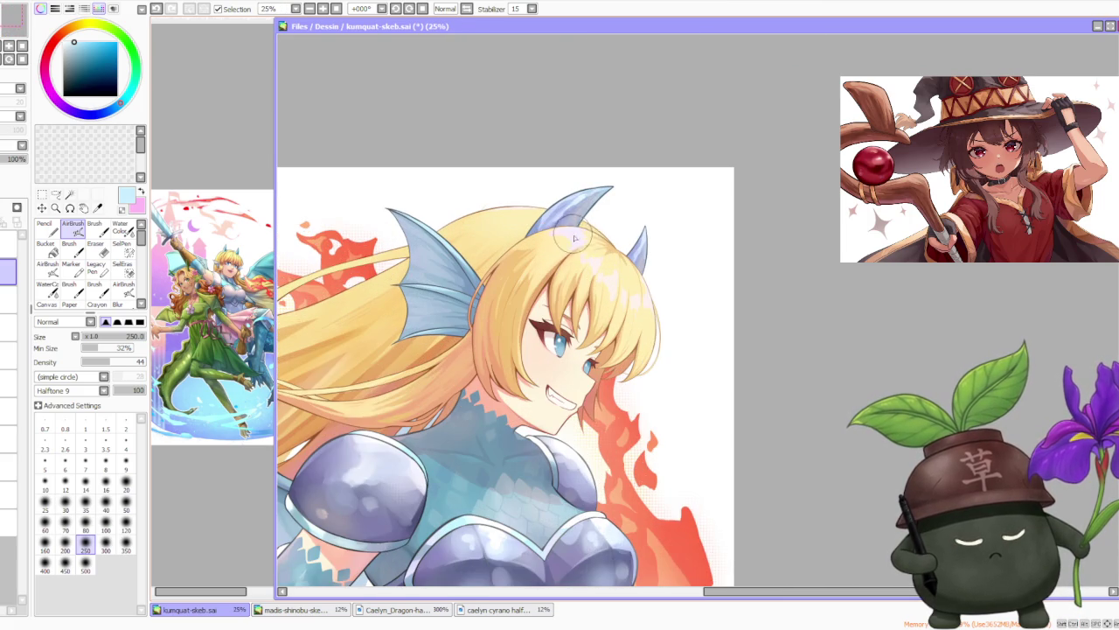
{"action": "scroll", "coordinate": [615, 245], "scroll_direction": "up", "scroll_amount": 1}
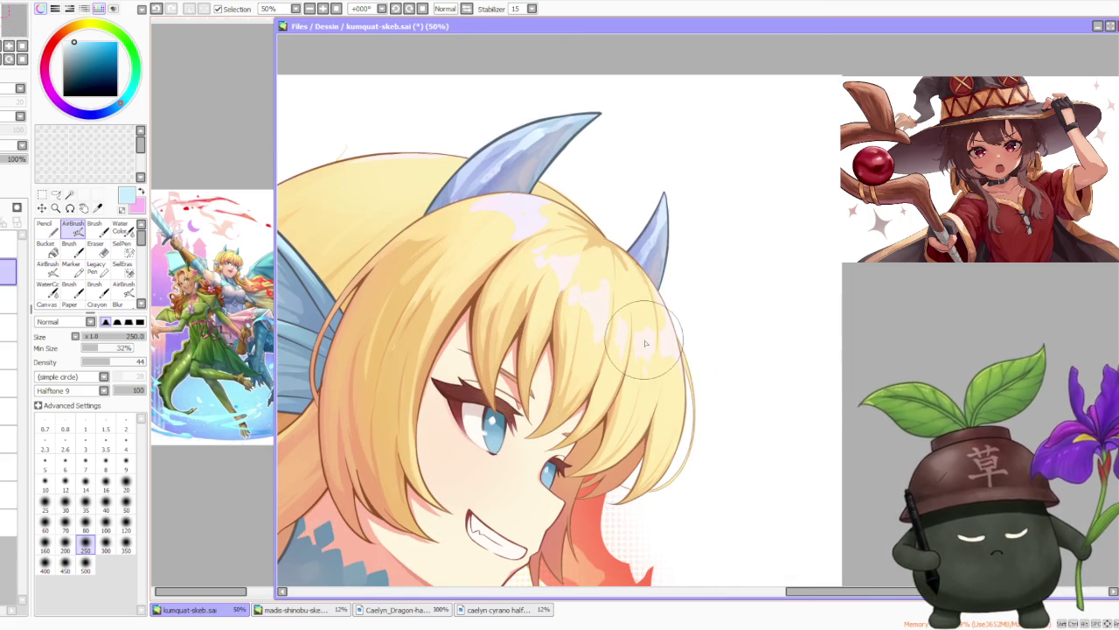
Step: Pick a pale peach, undo a stray stroke, and airbrush hair highlights at size 120
{"action": "left_click", "coordinate": [647, 350], "text": "alt"}
{"action": "scroll", "coordinate": [647, 350], "scroll_direction": "up", "scroll_amount": 1}
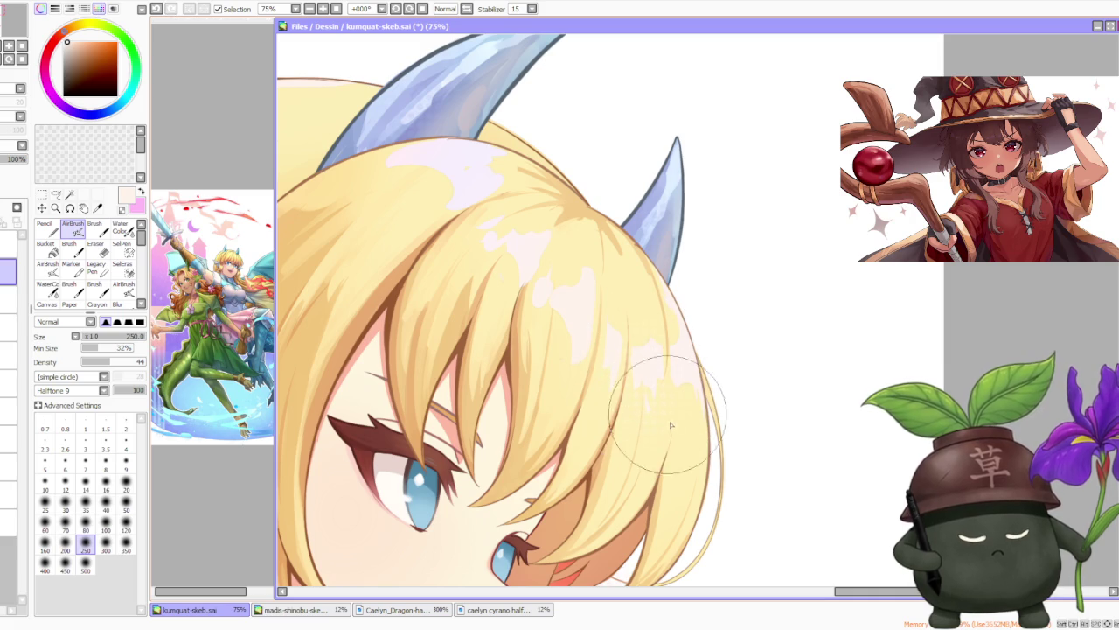
{"action": "key", "text": "ctrl+z"}
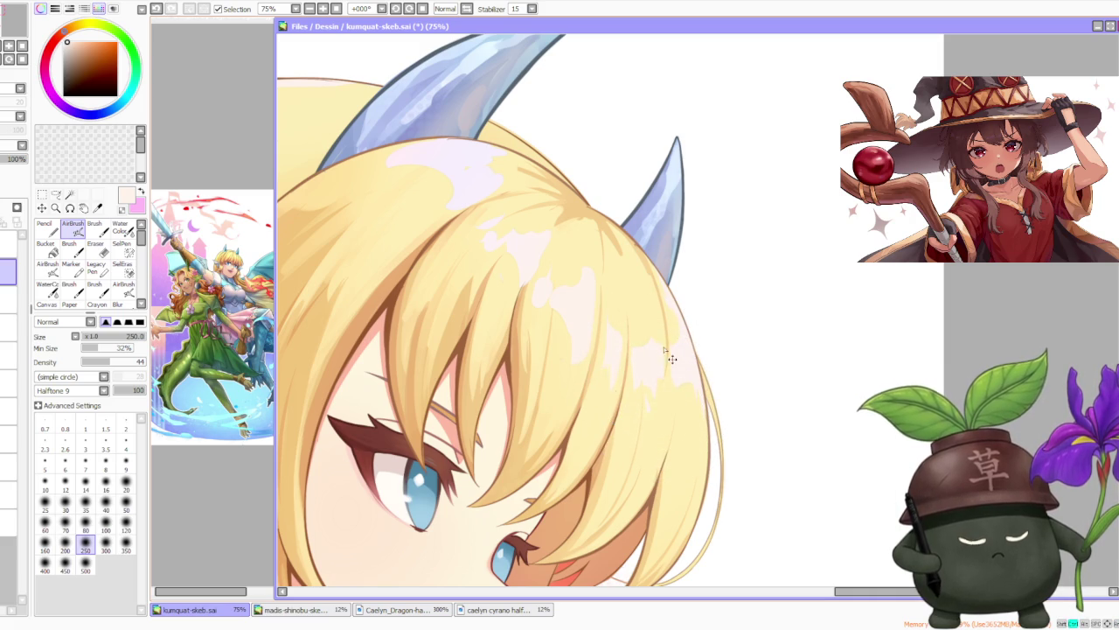
{"action": "left_click", "coordinate": [126, 523]}
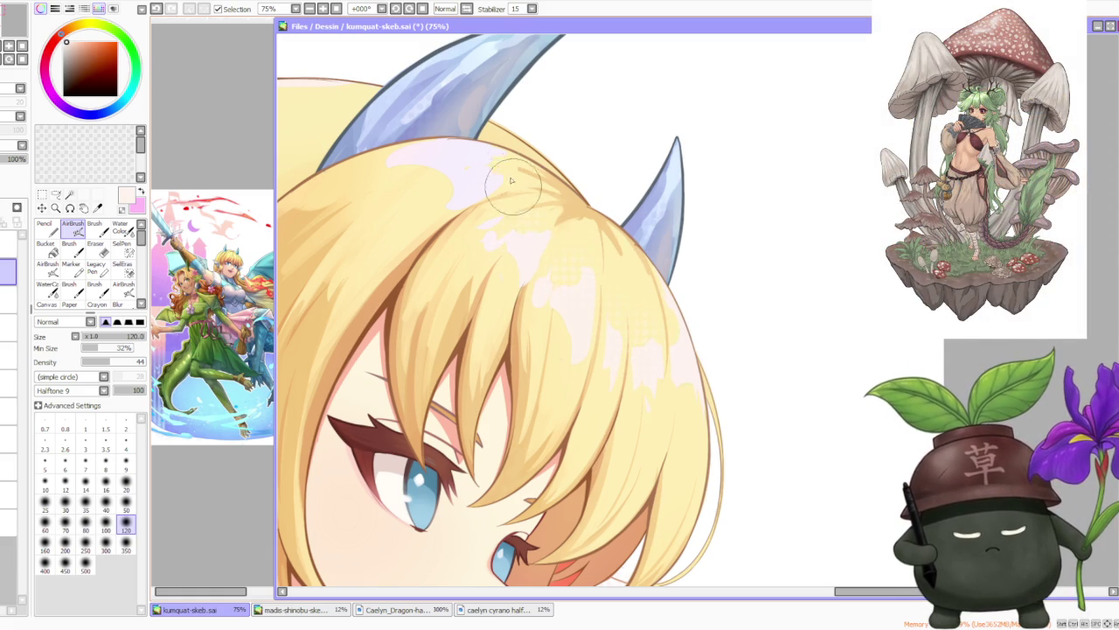
{"action": "scroll", "coordinate": [540, 160], "scroll_direction": "up", "scroll_amount": 2}
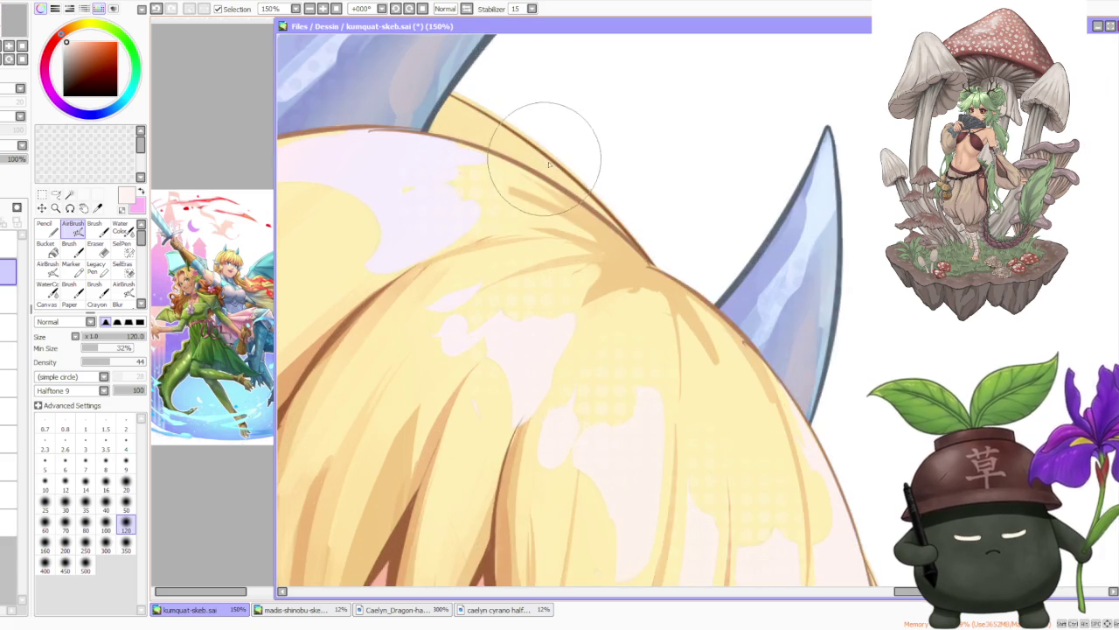
{"action": "scroll", "coordinate": [516, 131], "scroll_direction": "down", "scroll_amount": 3}
{"action": "scroll", "coordinate": [568, 175], "scroll_direction": "down", "scroll_amount": 1}
{"action": "scroll", "coordinate": [670, 288], "scroll_direction": "up", "scroll_amount": 2}
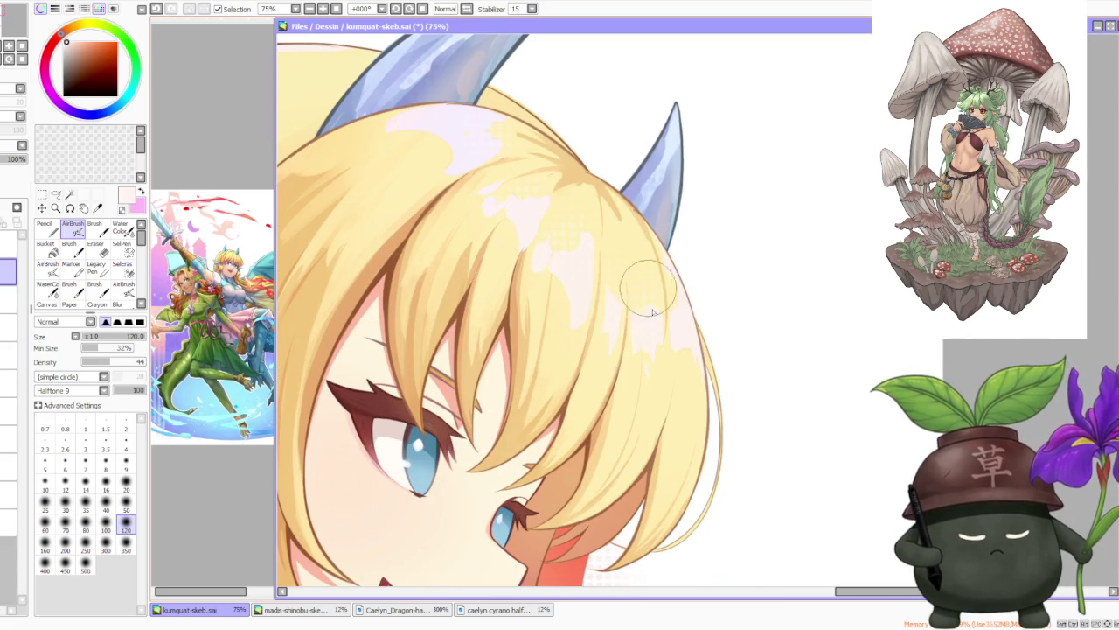
{"action": "scroll", "coordinate": [651, 320], "scroll_direction": "down", "scroll_amount": 2}
{"action": "scroll", "coordinate": [665, 271], "scroll_direction": "down", "scroll_amount": 1}
{"action": "scroll", "coordinate": [669, 315], "scroll_direction": "down", "scroll_amount": 1}
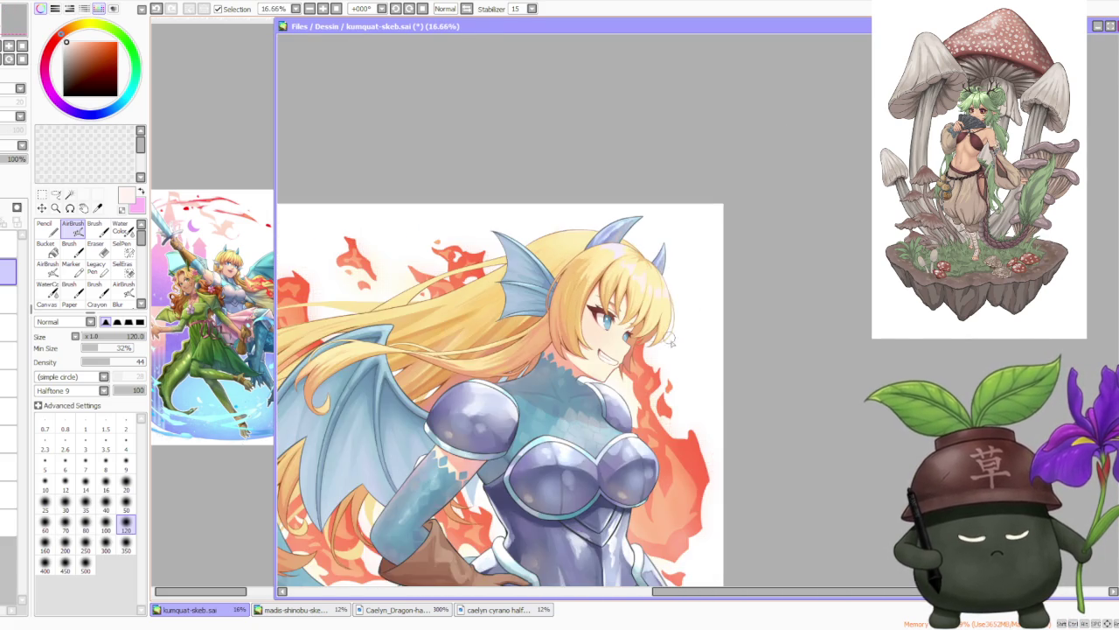
{"action": "scroll", "coordinate": [677, 355], "scroll_direction": "down", "scroll_amount": 2}
{"action": "scroll", "coordinate": [682, 363], "scroll_direction": "down", "scroll_amount": 1}
{"action": "scroll", "coordinate": [662, 348], "scroll_direction": "up", "scroll_amount": 1}
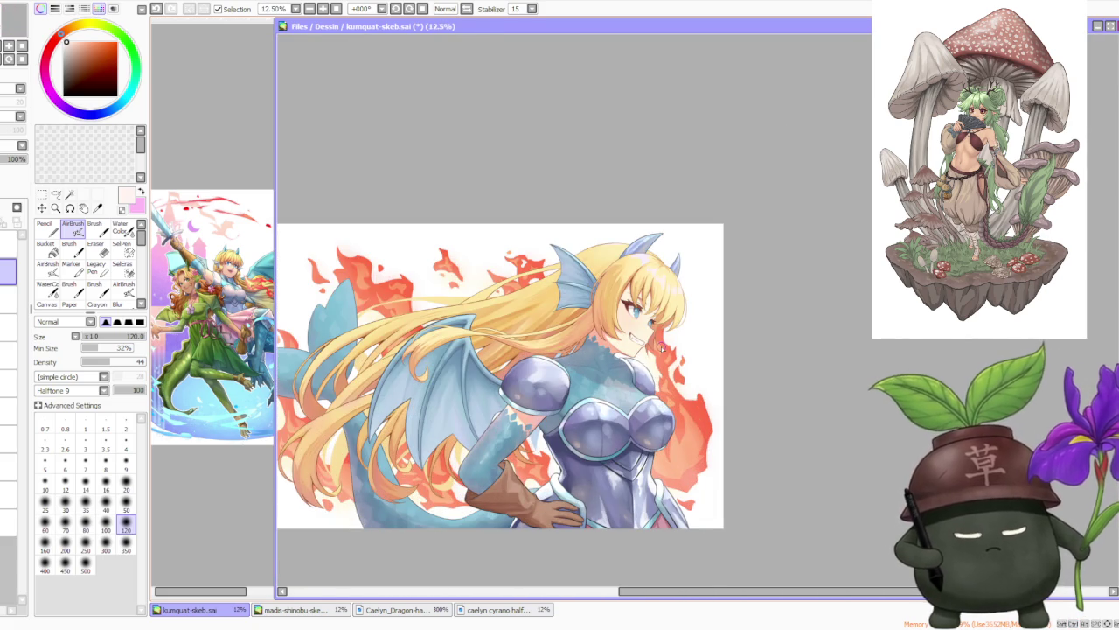
{"action": "scroll", "coordinate": [663, 349], "scroll_direction": "down", "scroll_amount": 2}
{"action": "scroll", "coordinate": [780, 370], "scroll_direction": "up", "scroll_amount": 2}
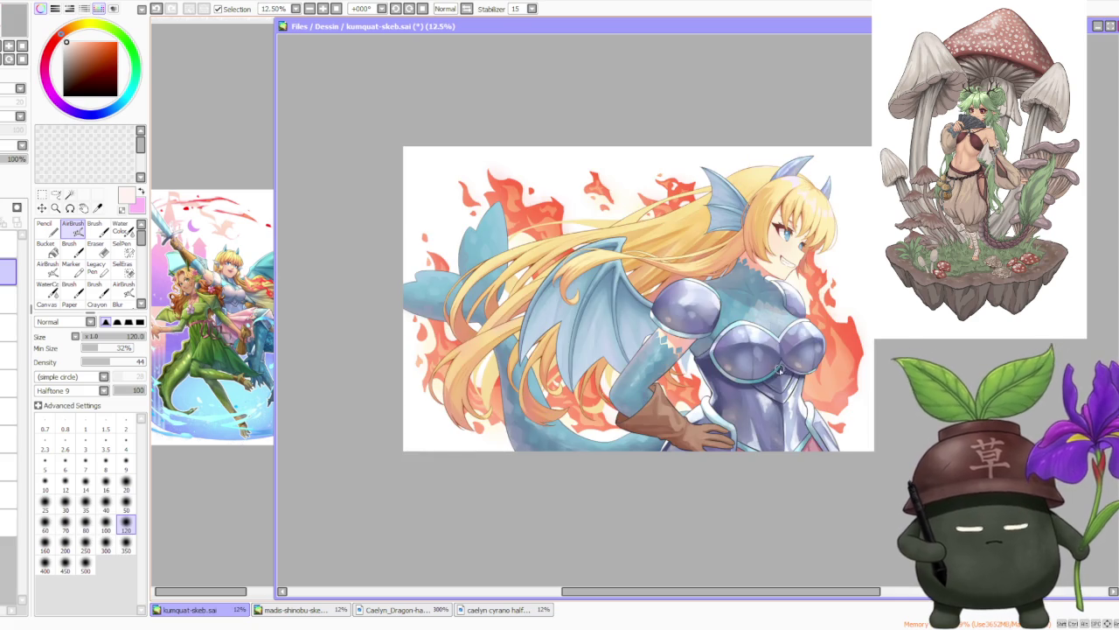
{"action": "scroll", "coordinate": [854, 308], "scroll_direction": "up", "scroll_amount": 1}
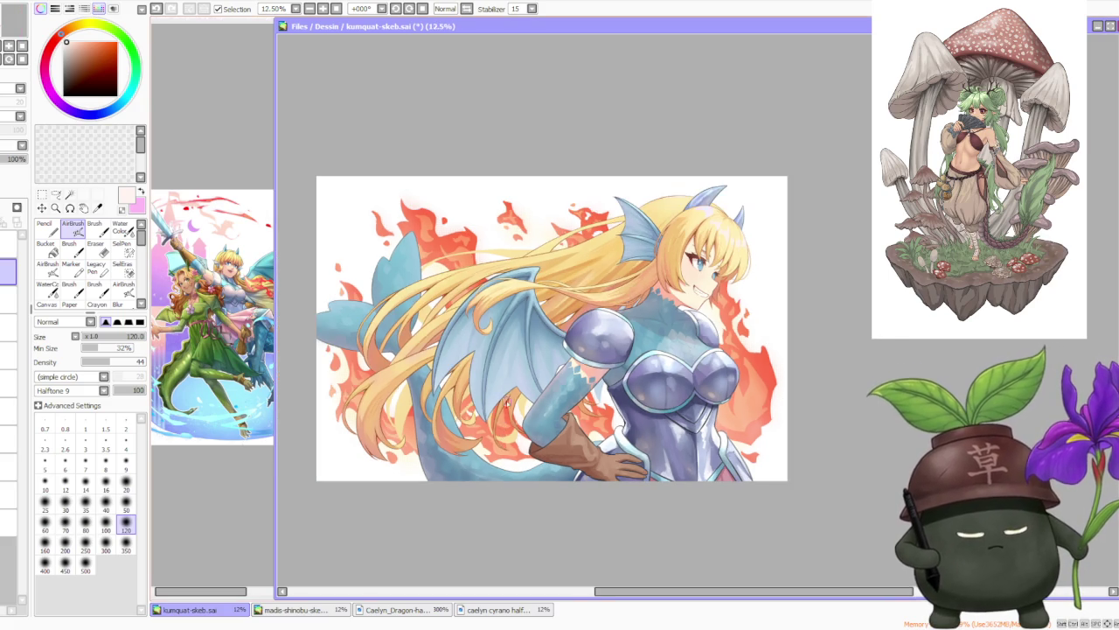
{"action": "scroll", "coordinate": [378, 358], "scroll_direction": "up", "scroll_amount": 2}
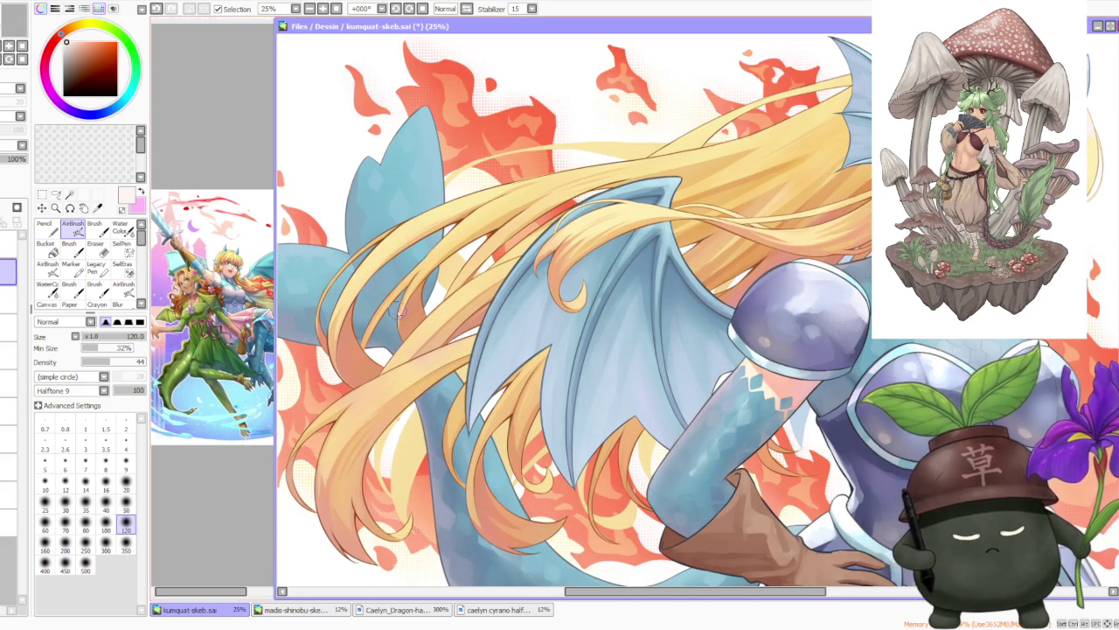
{"action": "scroll", "coordinate": [398, 312], "scroll_direction": "up", "scroll_amount": 2}
{"action": "scroll", "coordinate": [398, 312], "scroll_direction": "down", "scroll_amount": 1}
{"action": "scroll", "coordinate": [398, 312], "scroll_direction": "down", "scroll_amount": 1}
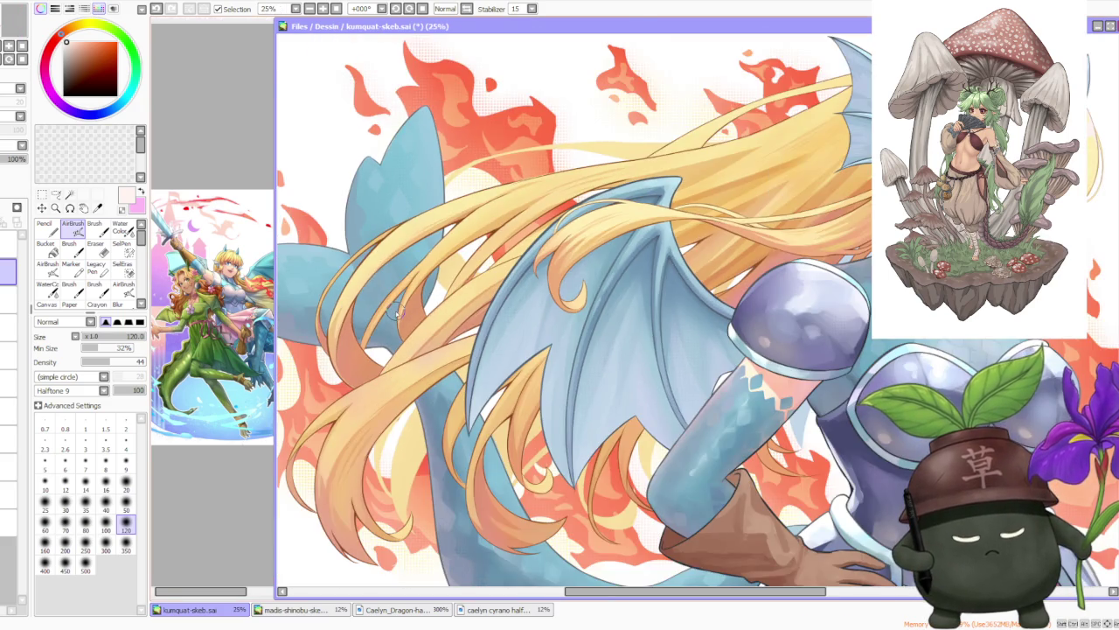
{"action": "scroll", "coordinate": [397, 312], "scroll_direction": "down", "scroll_amount": 1}
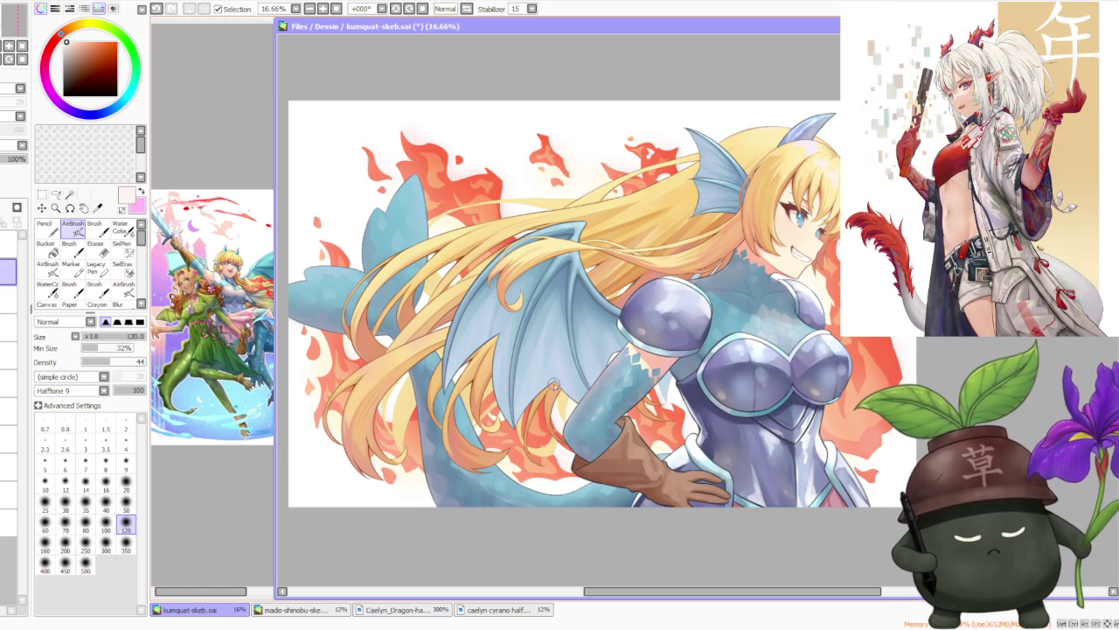
Step: Sample the flames' red-orange and enlarge the airbrush to size 300
{"action": "left_click", "coordinate": [535, 411], "text": "alt"}
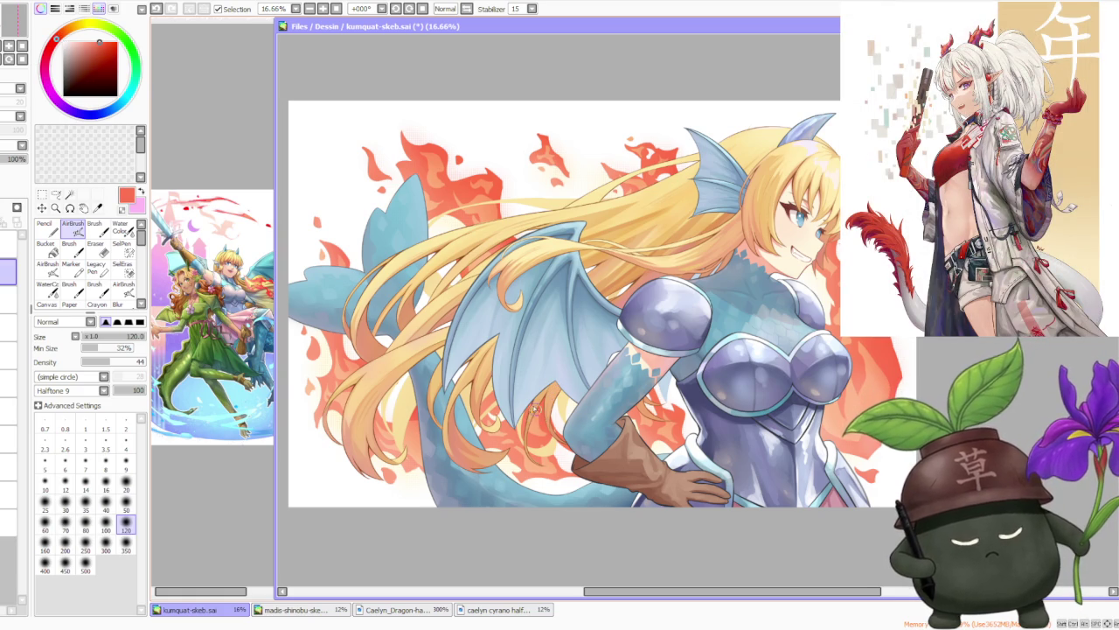
{"action": "left_click", "coordinate": [105, 542]}
{"action": "scroll", "coordinate": [477, 455], "scroll_direction": "up", "scroll_amount": 3}
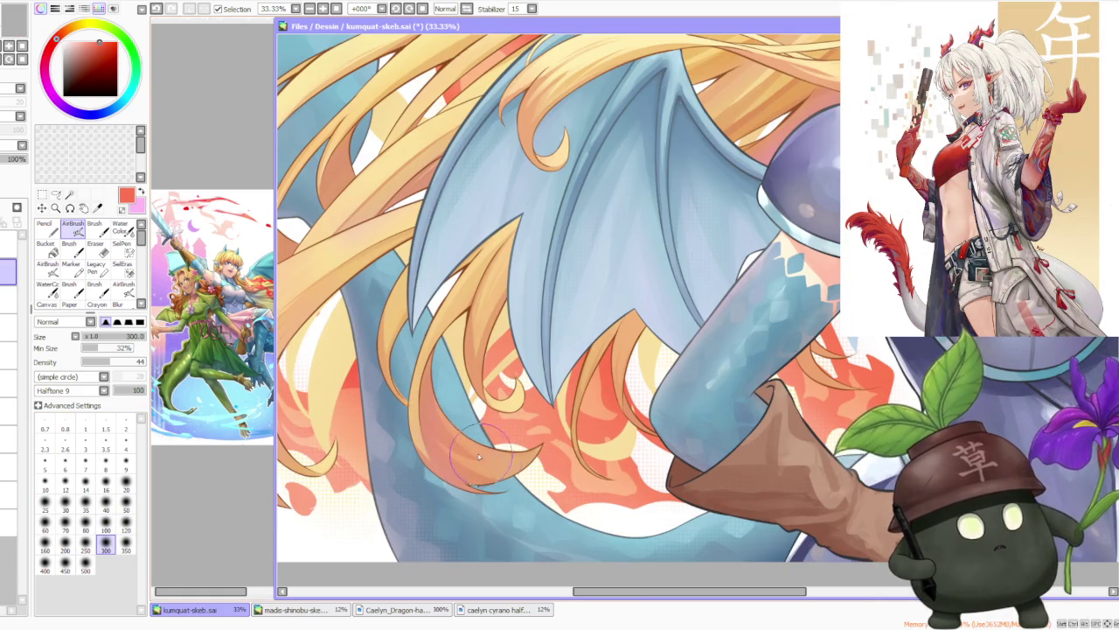
{"action": "scroll", "coordinate": [439, 435], "scroll_direction": "up", "scroll_amount": 2}
{"action": "scroll", "coordinate": [439, 435], "scroll_direction": "down", "scroll_amount": 2}
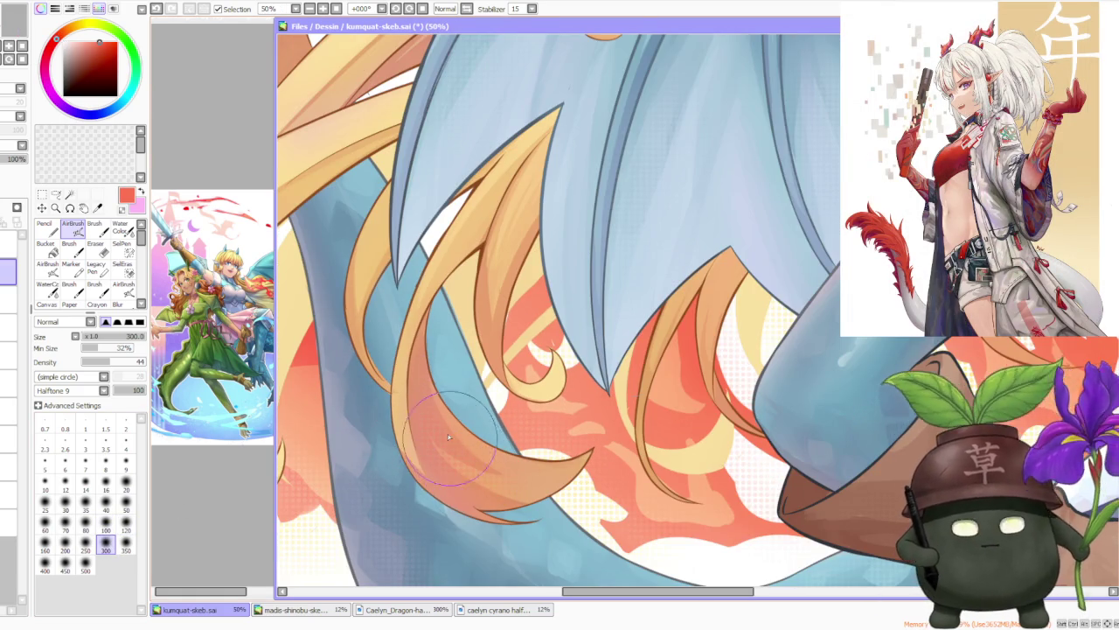
{"action": "scroll", "coordinate": [445, 428], "scroll_direction": "down", "scroll_amount": 3}
{"action": "scroll", "coordinate": [445, 428], "scroll_direction": "up", "scroll_amount": 5}
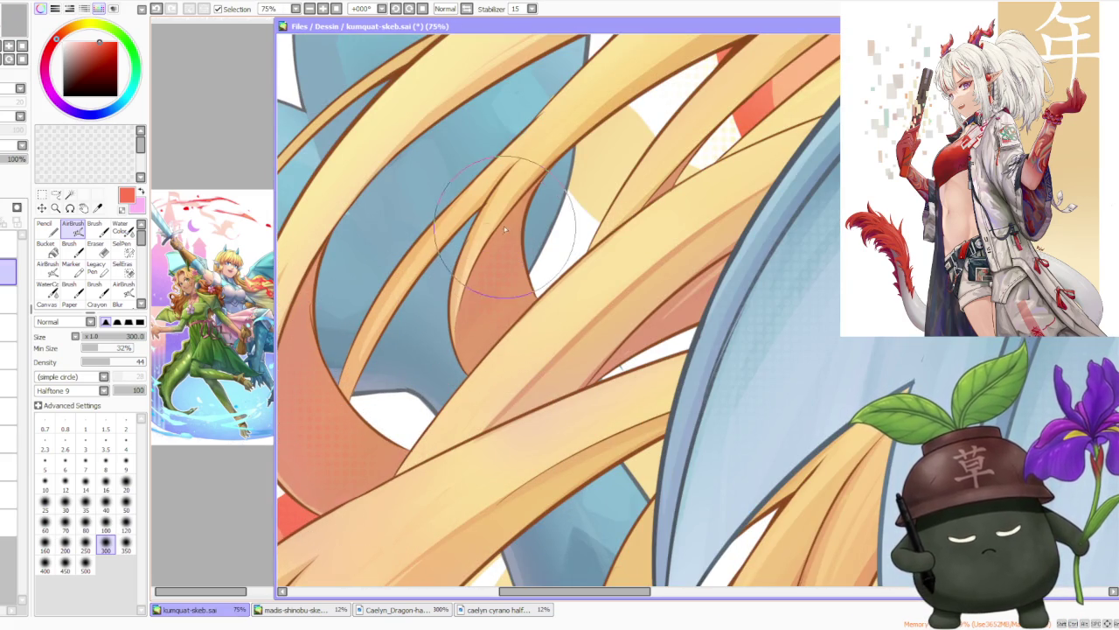
{"action": "scroll", "coordinate": [670, 207], "scroll_direction": "down", "scroll_amount": 2}
{"action": "scroll", "coordinate": [674, 217], "scroll_direction": "up", "scroll_amount": 1}
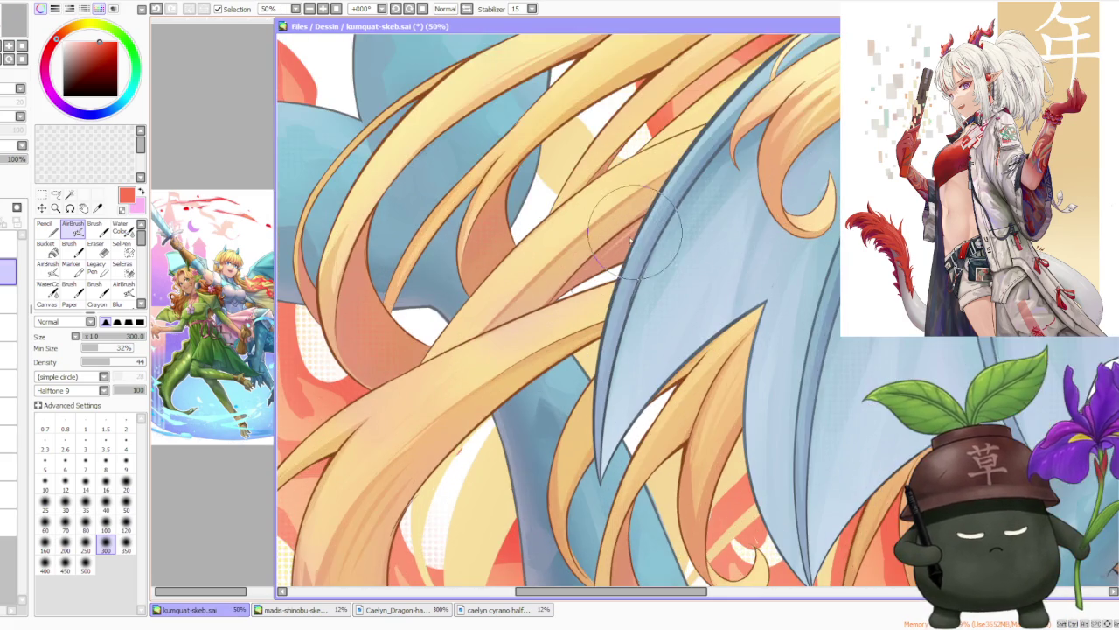
Step: Zoom into the torso and swap to white for highlights on the armour plates
{"action": "scroll", "coordinate": [630, 245], "scroll_direction": "down", "scroll_amount": 1}
{"action": "scroll", "coordinate": [623, 298], "scroll_direction": "down", "scroll_amount": 1}
{"action": "scroll", "coordinate": [612, 349], "scroll_direction": "down", "scroll_amount": 1}
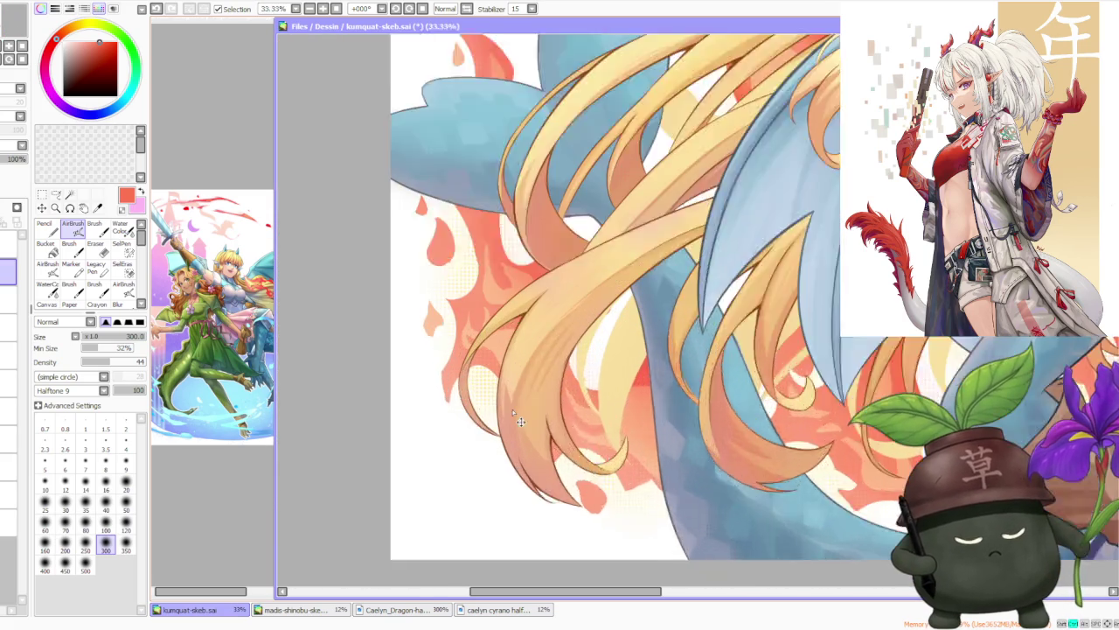
{"action": "scroll", "coordinate": [562, 393], "scroll_direction": "up", "scroll_amount": 2}
{"action": "scroll", "coordinate": [560, 403], "scroll_direction": "up", "scroll_amount": 1}
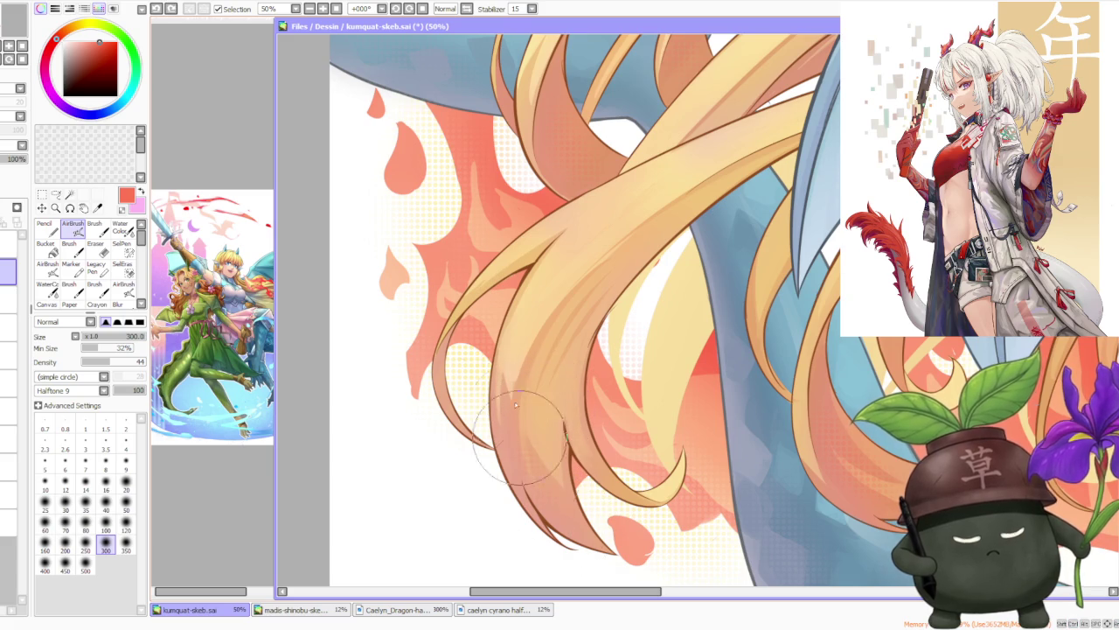
{"action": "scroll", "coordinate": [538, 376], "scroll_direction": "down", "scroll_amount": 3}
{"action": "scroll", "coordinate": [578, 354], "scroll_direction": "down", "scroll_amount": 2}
{"action": "scroll", "coordinate": [700, 259], "scroll_direction": "up", "scroll_amount": 3}
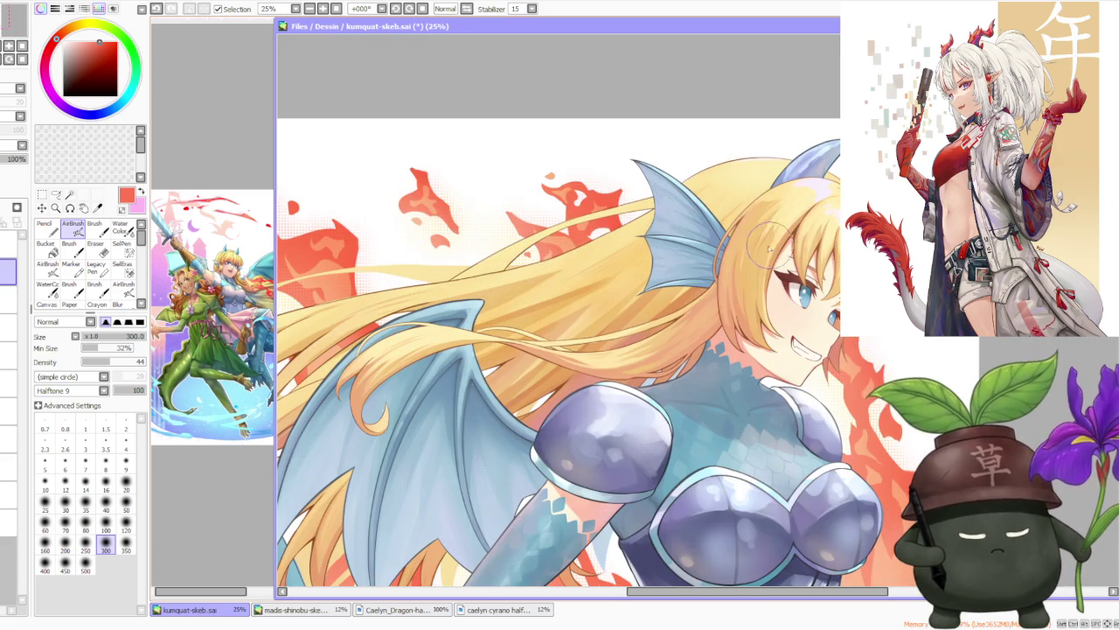
{"action": "scroll", "coordinate": [678, 332], "scroll_direction": "down", "scroll_amount": 1}
{"action": "scroll", "coordinate": [751, 463], "scroll_direction": "up", "scroll_amount": 2}
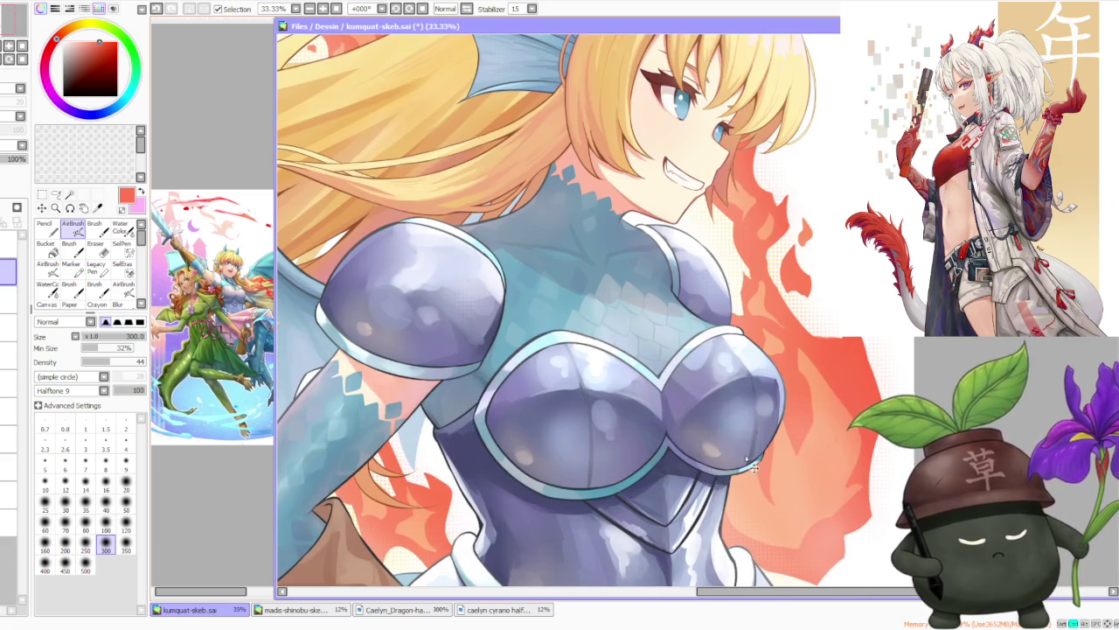
{"action": "key", "text": "x"}
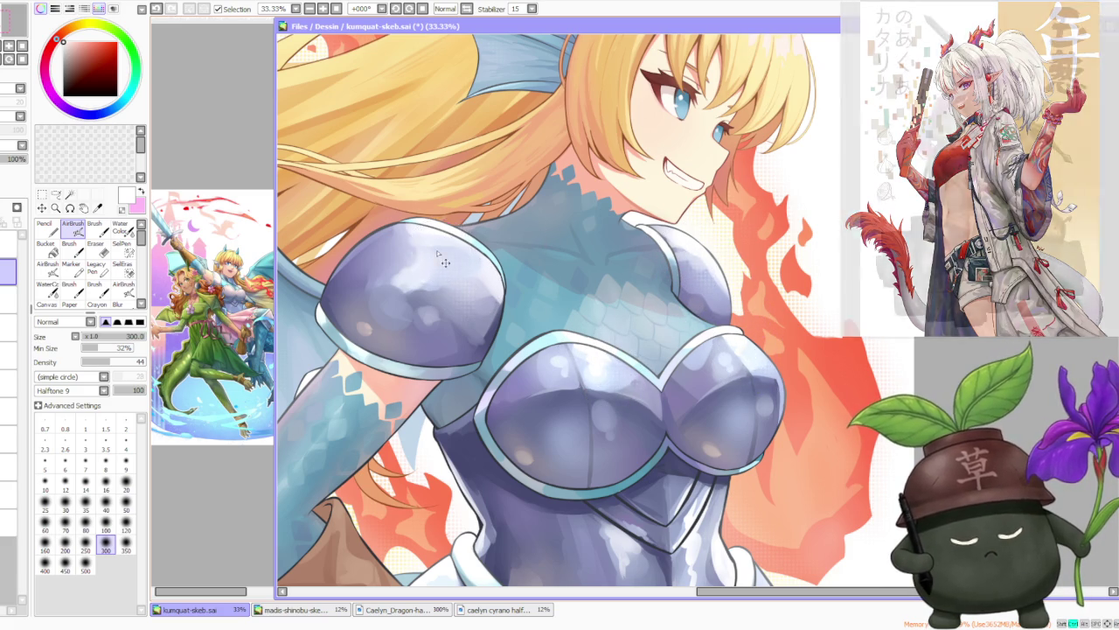
{"action": "scroll", "coordinate": [420, 263], "scroll_direction": "down", "scroll_amount": 2}
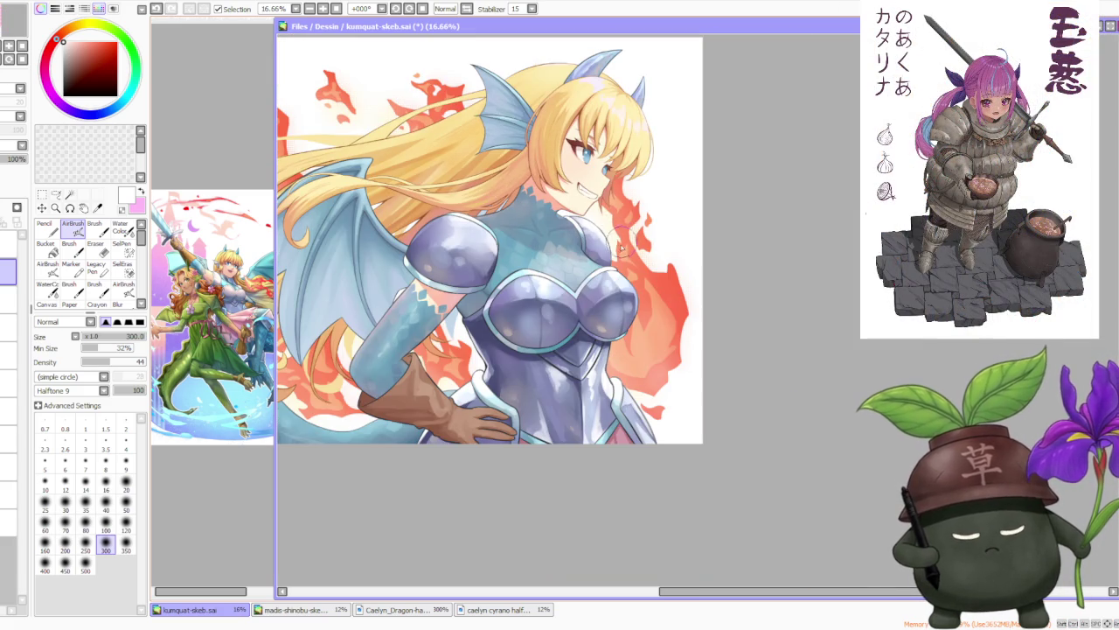
Step: Soften the arm's scales with its own sampled light blue
{"action": "scroll", "coordinate": [391, 345], "scroll_direction": "up", "scroll_amount": 1}
{"action": "scroll", "coordinate": [391, 345], "scroll_direction": "up", "scroll_amount": 1}
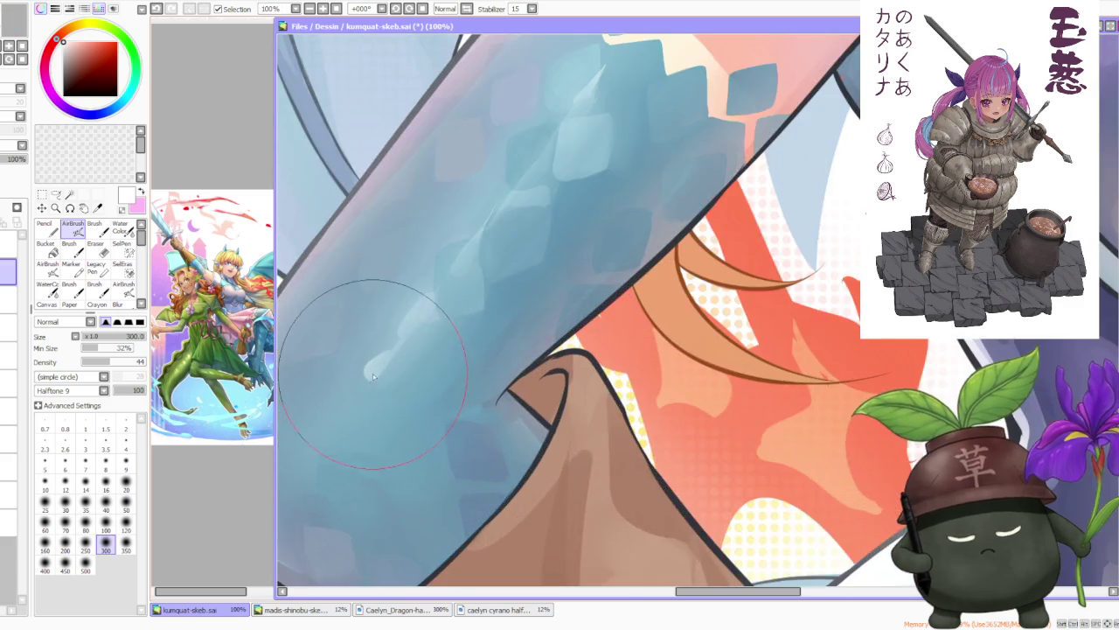
{"action": "scroll", "coordinate": [391, 345], "scroll_direction": "down", "scroll_amount": 1}
{"action": "left_click", "coordinate": [391, 346], "text": "alt"}
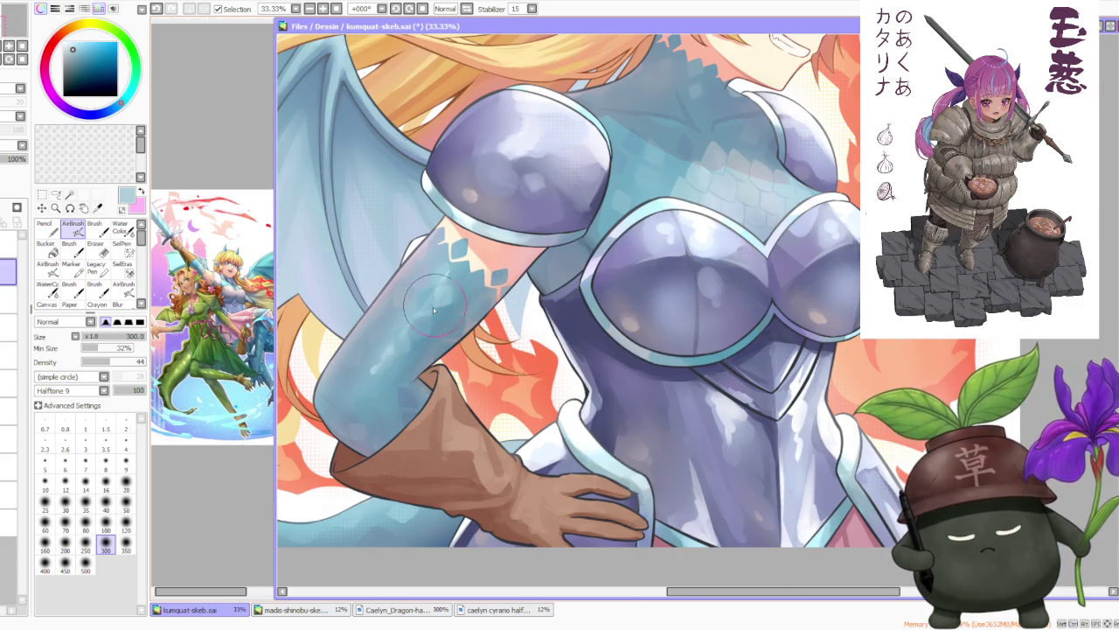
{"action": "scroll", "coordinate": [433, 311], "scroll_direction": "up", "scroll_amount": 2}
{"action": "scroll", "coordinate": [422, 352], "scroll_direction": "down", "scroll_amount": 4}
{"action": "scroll", "coordinate": [489, 341], "scroll_direction": "down", "scroll_amount": 1}
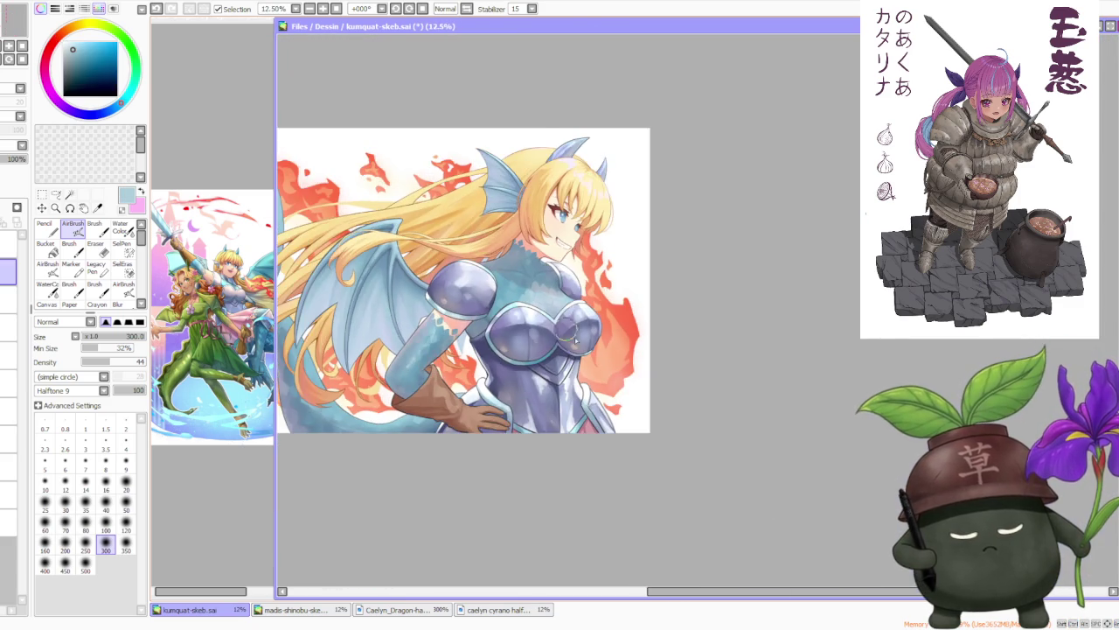
{"action": "scroll", "coordinate": [575, 336], "scroll_direction": "up", "scroll_amount": 1}
{"action": "scroll", "coordinate": [567, 383], "scroll_direction": "down", "scroll_amount": 1}
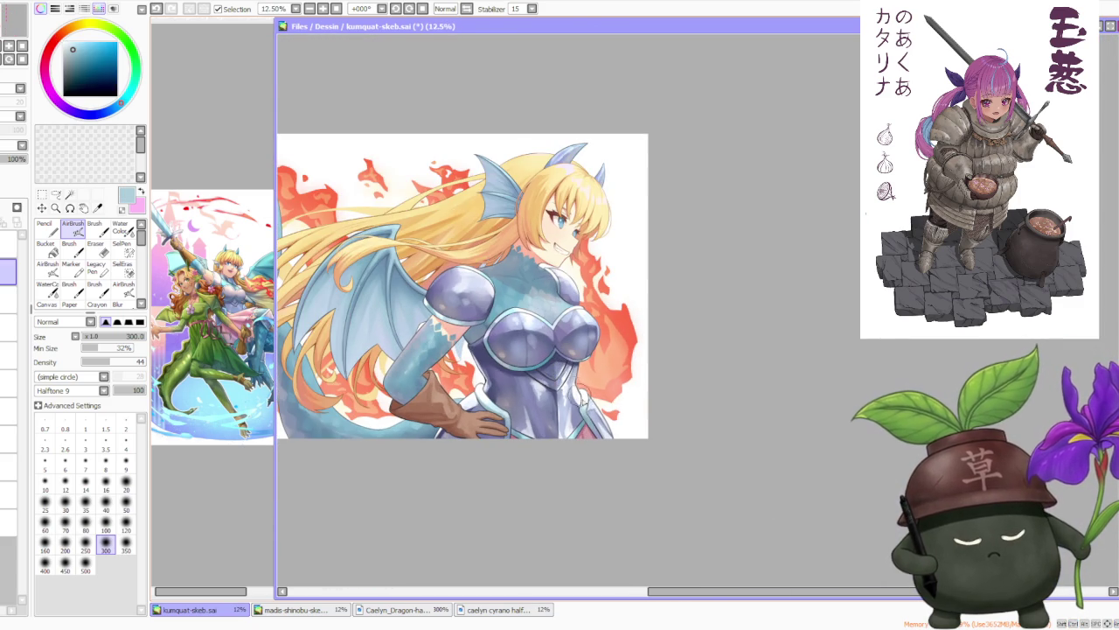
{"action": "scroll", "coordinate": [579, 400], "scroll_direction": "up", "scroll_amount": 2}
Step: Darken the armour's centre line with a sampled darker purple
{"action": "left_click", "coordinate": [545, 388], "text": "alt"}
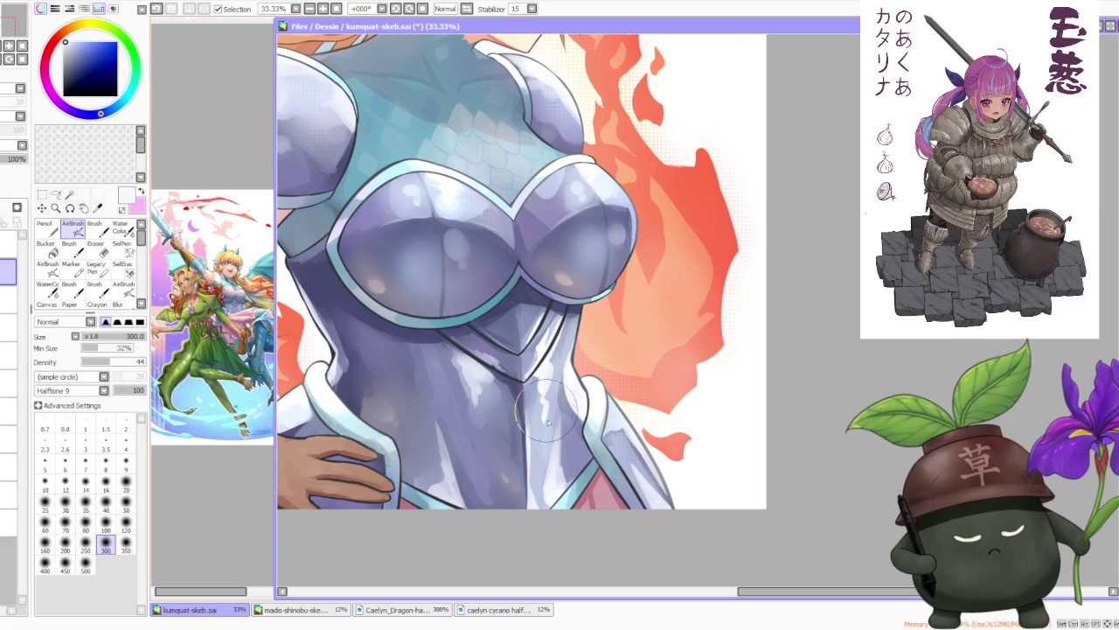
{"action": "left_click_drag", "start_coordinate": [542, 394], "coordinate": [544, 464]}
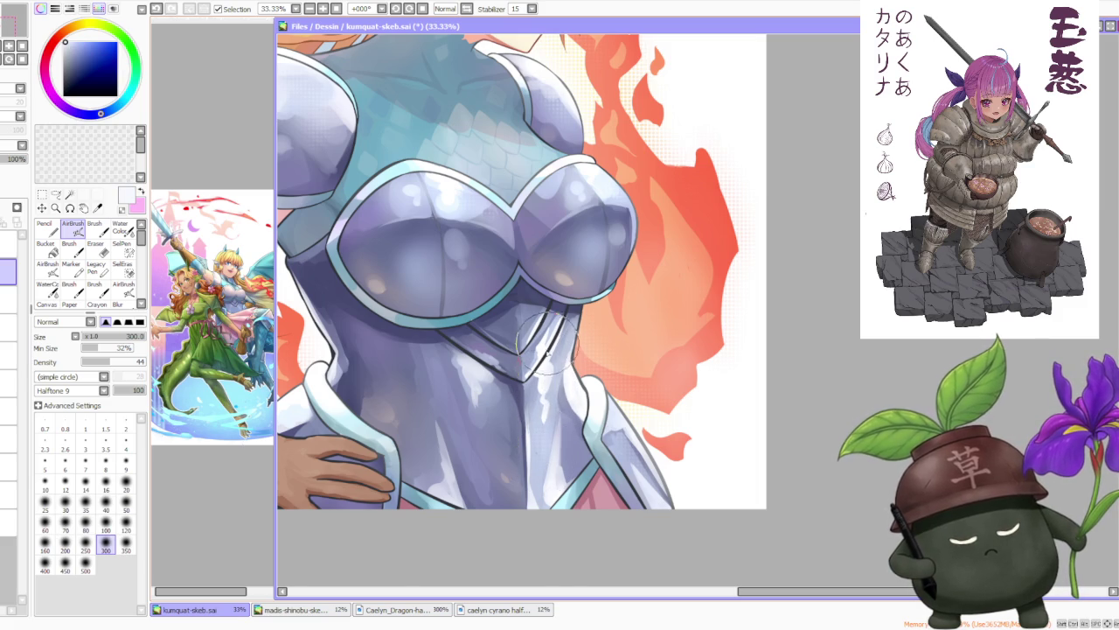
{"action": "scroll", "coordinate": [543, 464], "scroll_direction": "down", "scroll_amount": 1}
{"action": "scroll", "coordinate": [543, 464], "scroll_direction": "down", "scroll_amount": 1}
{"action": "scroll", "coordinate": [493, 261], "scroll_direction": "down", "scroll_amount": 2}
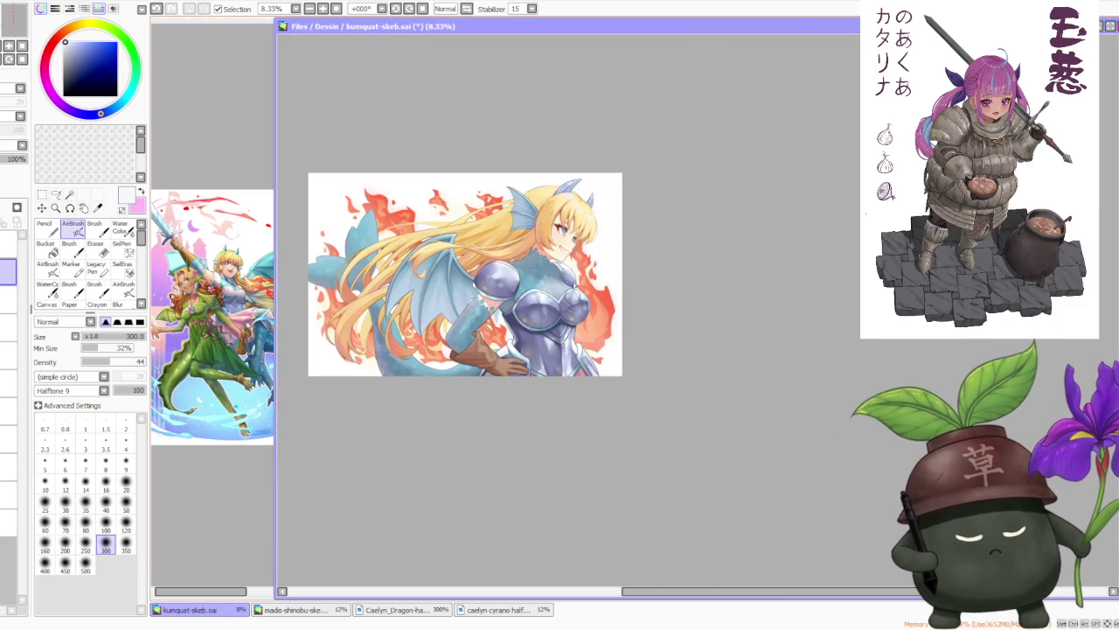
{"action": "scroll", "coordinate": [492, 260], "scroll_direction": "down", "scroll_amount": 1}
{"action": "scroll", "coordinate": [569, 190], "scroll_direction": "up", "scroll_amount": 1}
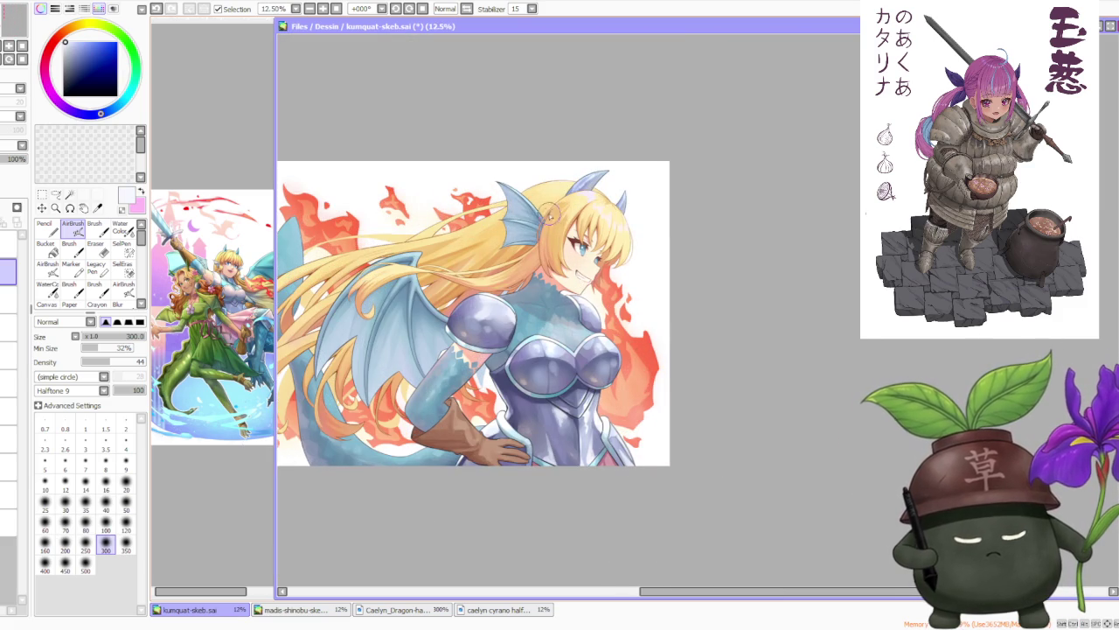
{"action": "scroll", "coordinate": [568, 189], "scroll_direction": "down", "scroll_amount": 1}
{"action": "scroll", "coordinate": [573, 192], "scroll_direction": "up", "scroll_amount": 1}
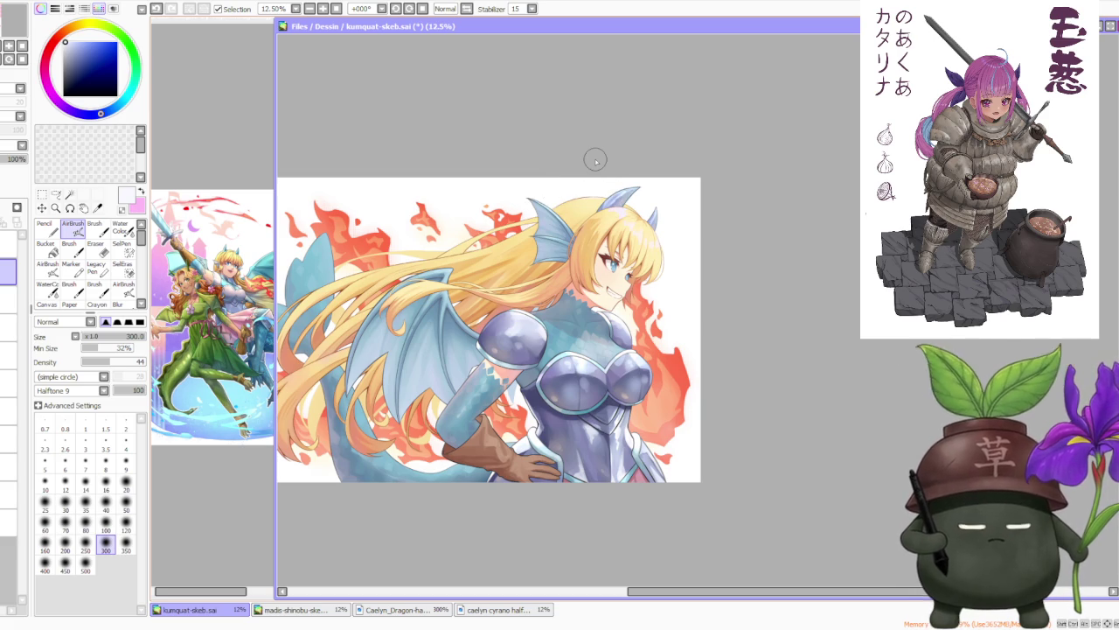
{"action": "scroll", "coordinate": [645, 126], "scroll_direction": "down", "scroll_amount": 1}
{"action": "scroll", "coordinate": [468, 239], "scroll_direction": "up", "scroll_amount": 2}
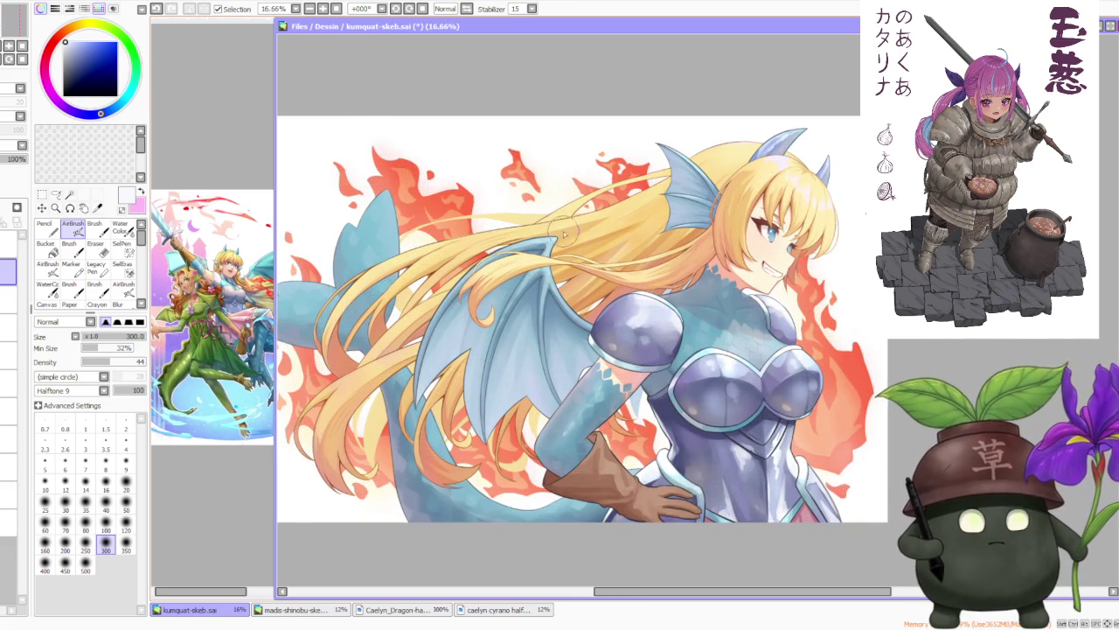
{"action": "scroll", "coordinate": [565, 230], "scroll_direction": "down", "scroll_amount": 1}
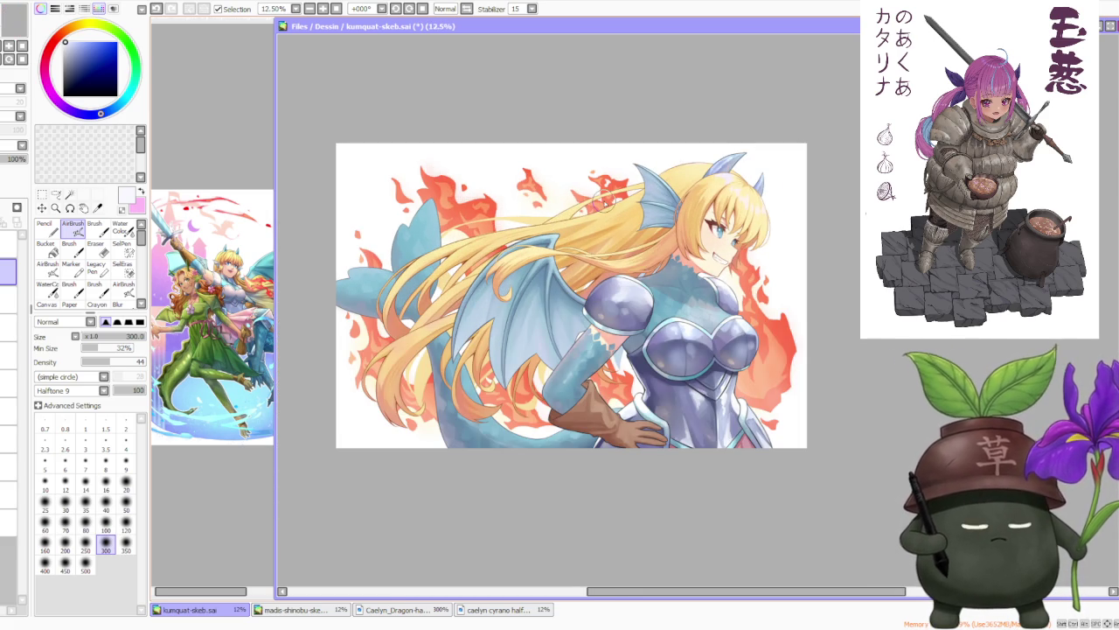
{"action": "left_click", "coordinate": [466, 10]}
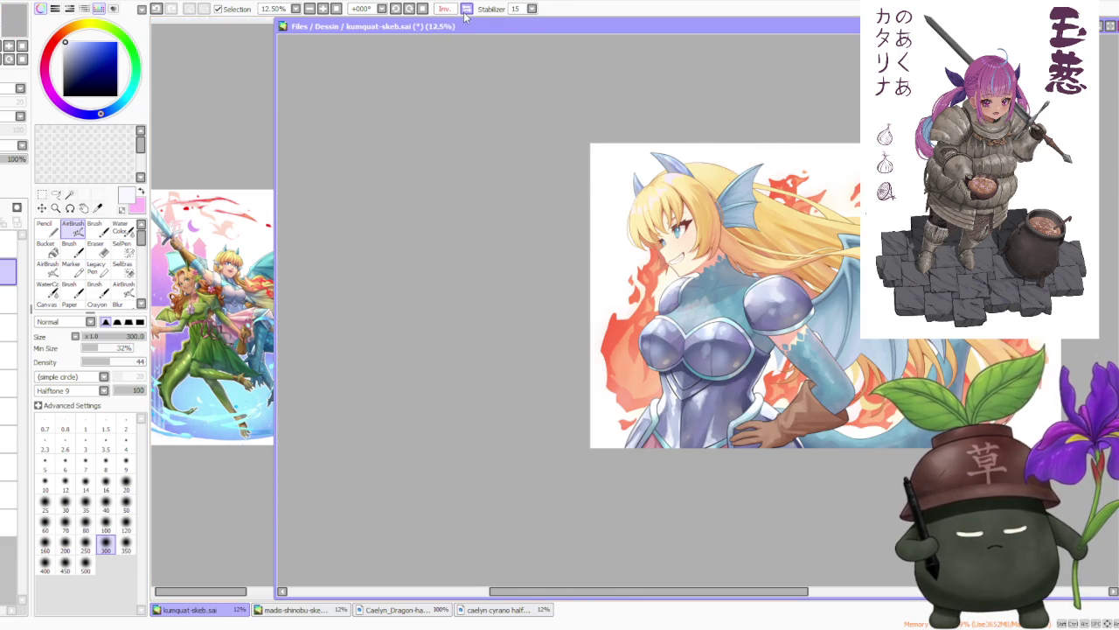
{"action": "left_click", "coordinate": [466, 9]}
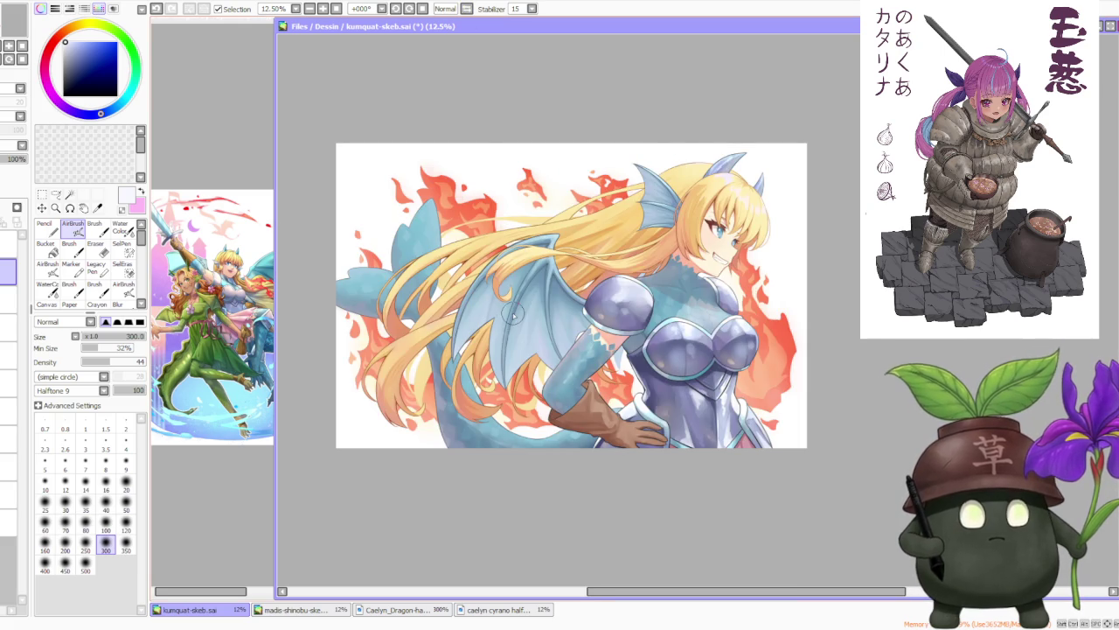
{"action": "scroll", "coordinate": [511, 312], "scroll_direction": "down", "scroll_amount": 1}
{"action": "scroll", "coordinate": [382, 469], "scroll_direction": "up", "scroll_amount": 1}
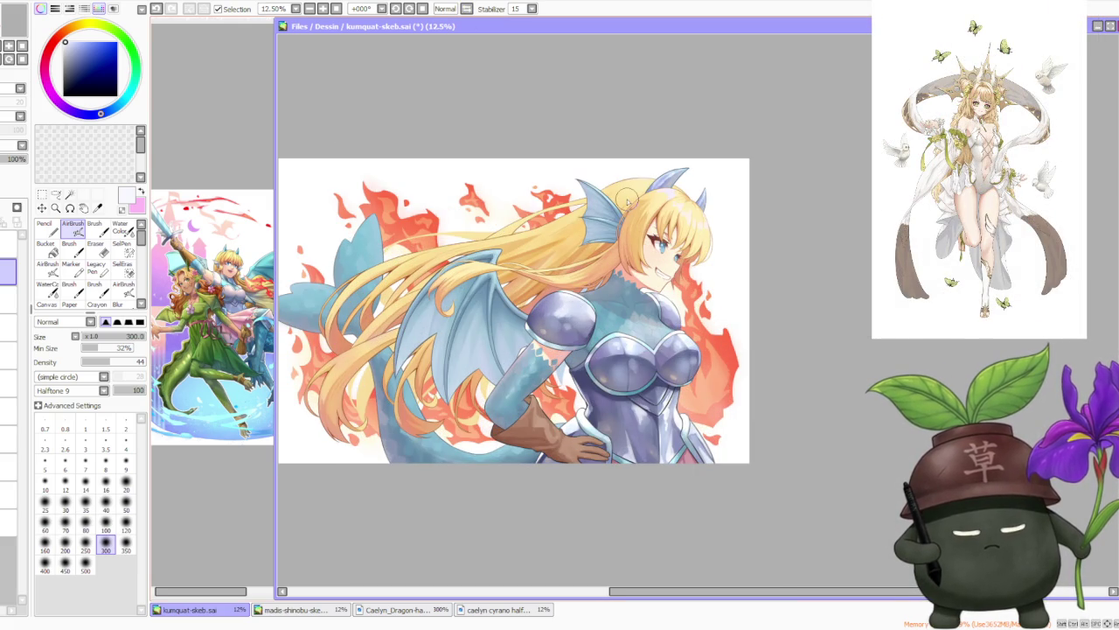
{"action": "scroll", "coordinate": [627, 201], "scroll_direction": "up", "scroll_amount": 2}
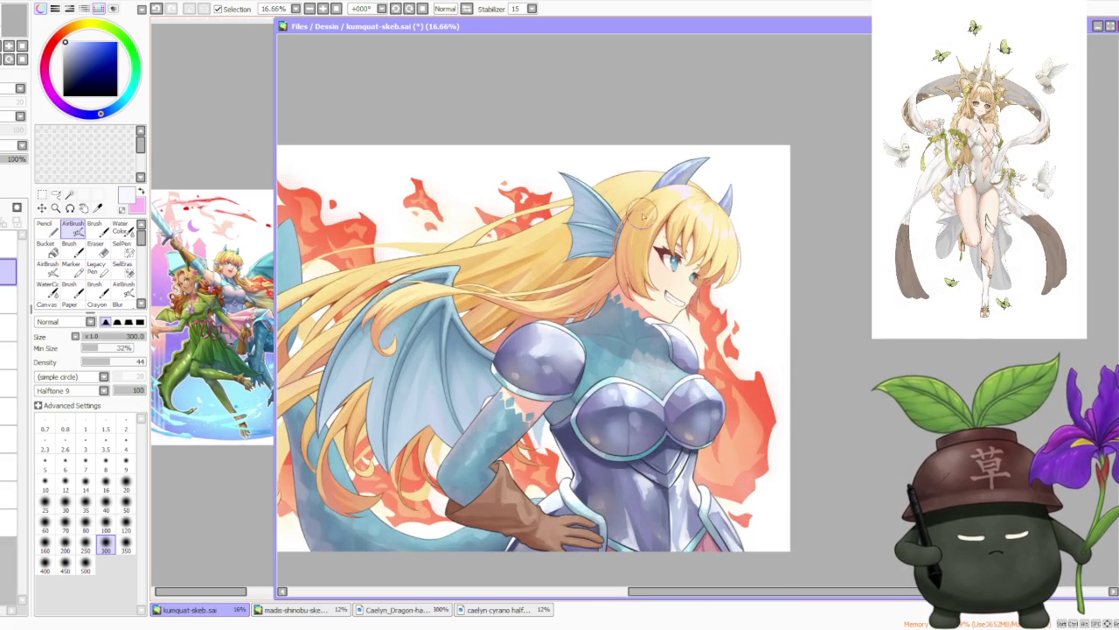
{"action": "scroll", "coordinate": [658, 226], "scroll_direction": "up", "scroll_amount": 2}
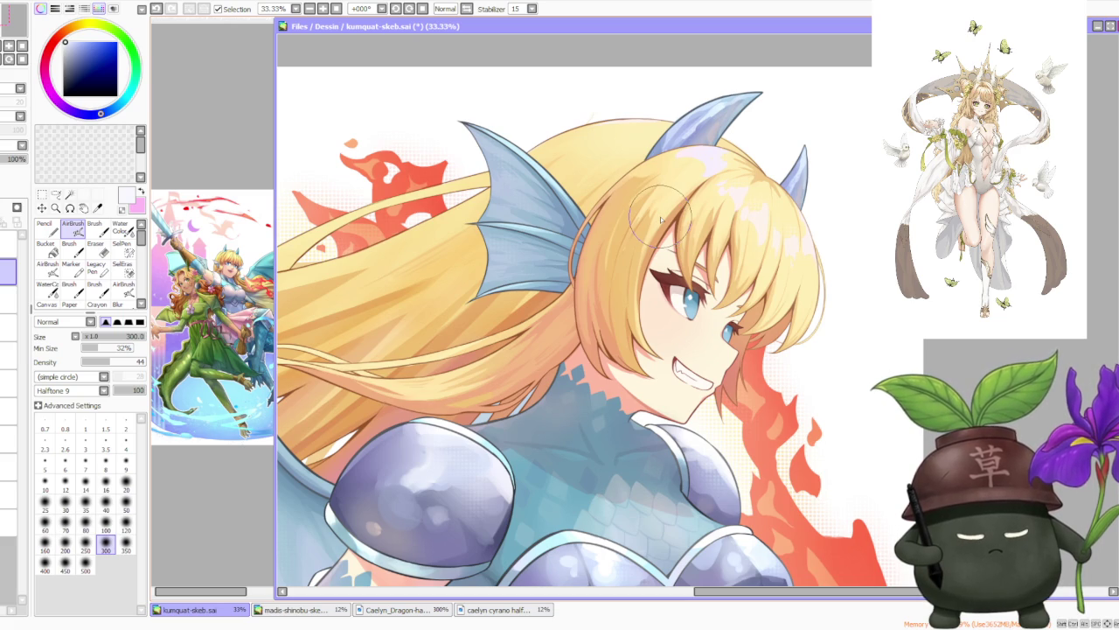
{"action": "scroll", "coordinate": [660, 218], "scroll_direction": "down", "scroll_amount": 1}
{"action": "scroll", "coordinate": [662, 219], "scroll_direction": "down", "scroll_amount": 1}
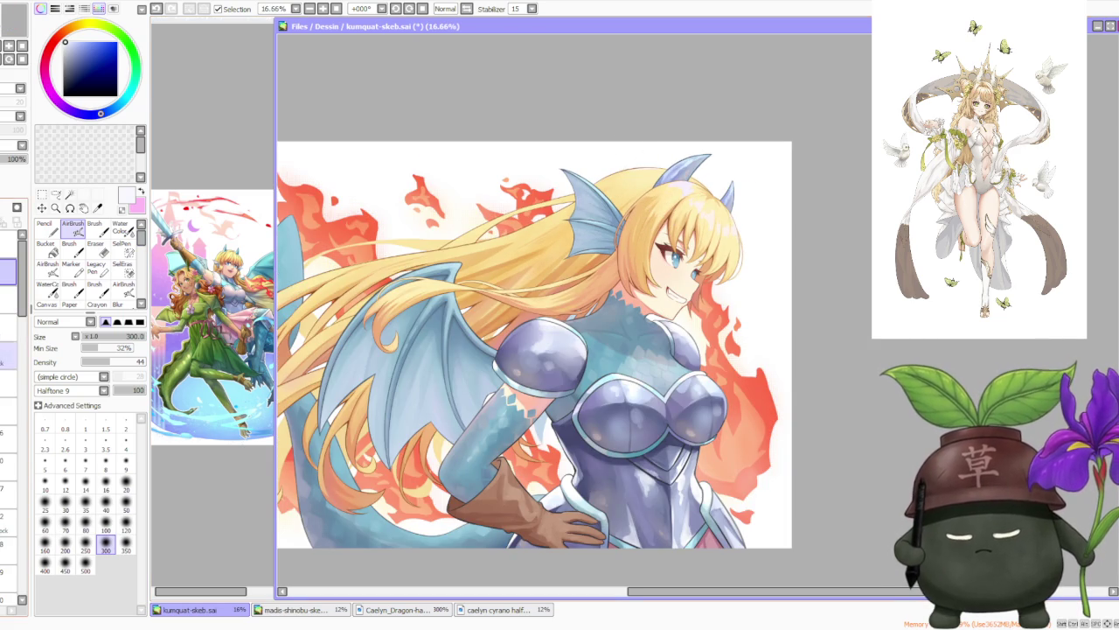
{"action": "left_click", "coordinate": [9, 383]}
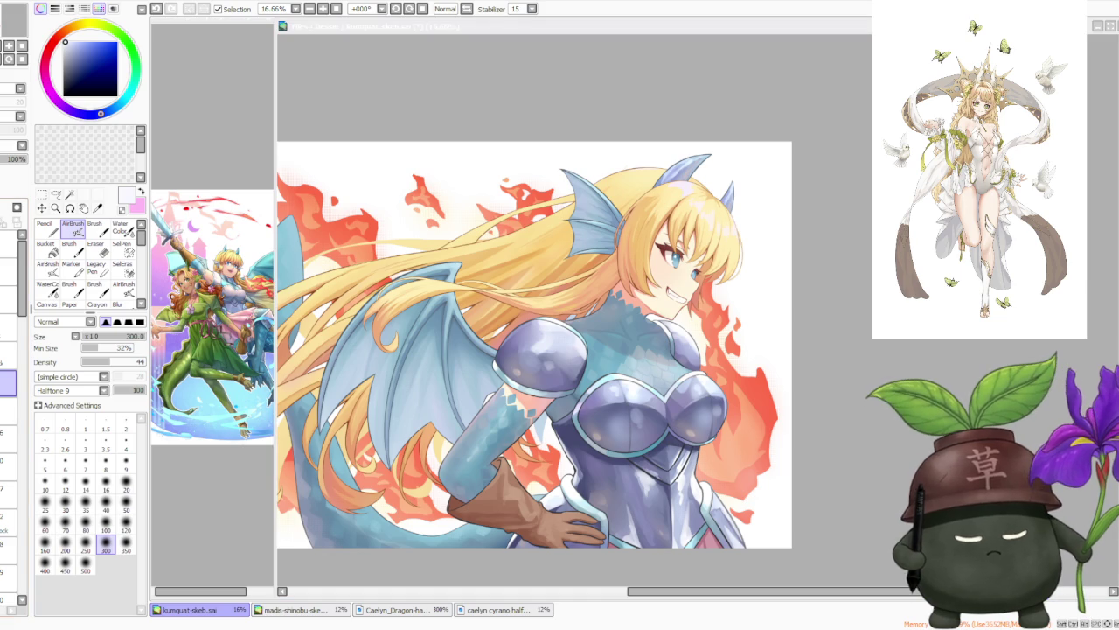
{"action": "left_click", "coordinate": [626, 123]}
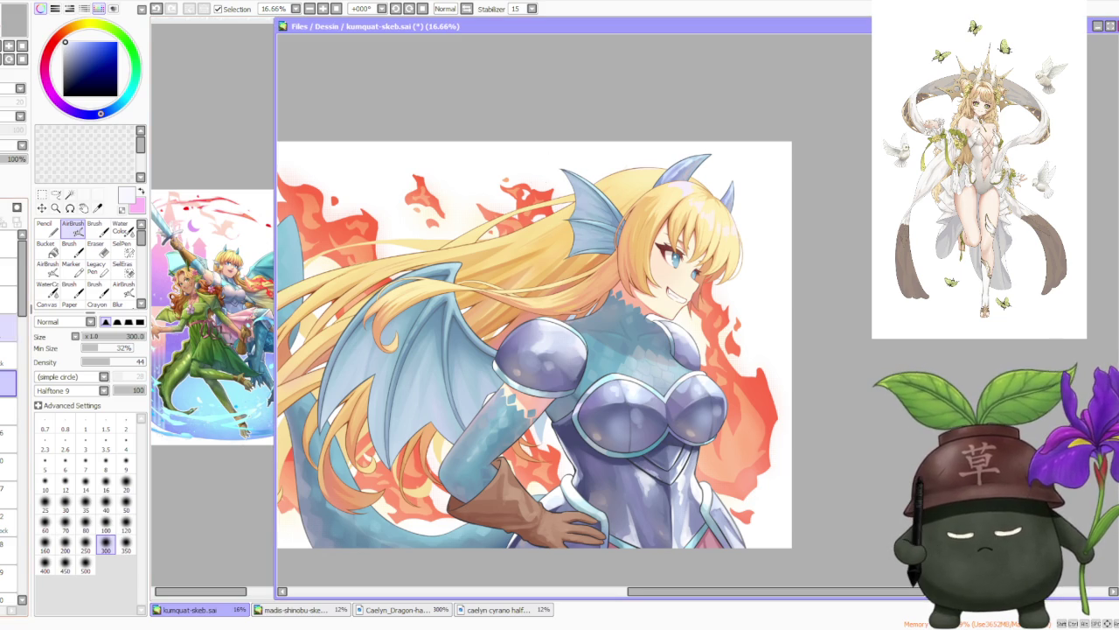
{"action": "left_click_drag", "start_coordinate": [665, 192], "coordinate": [717, 262]}
{"action": "key", "text": "ctrl+z"}
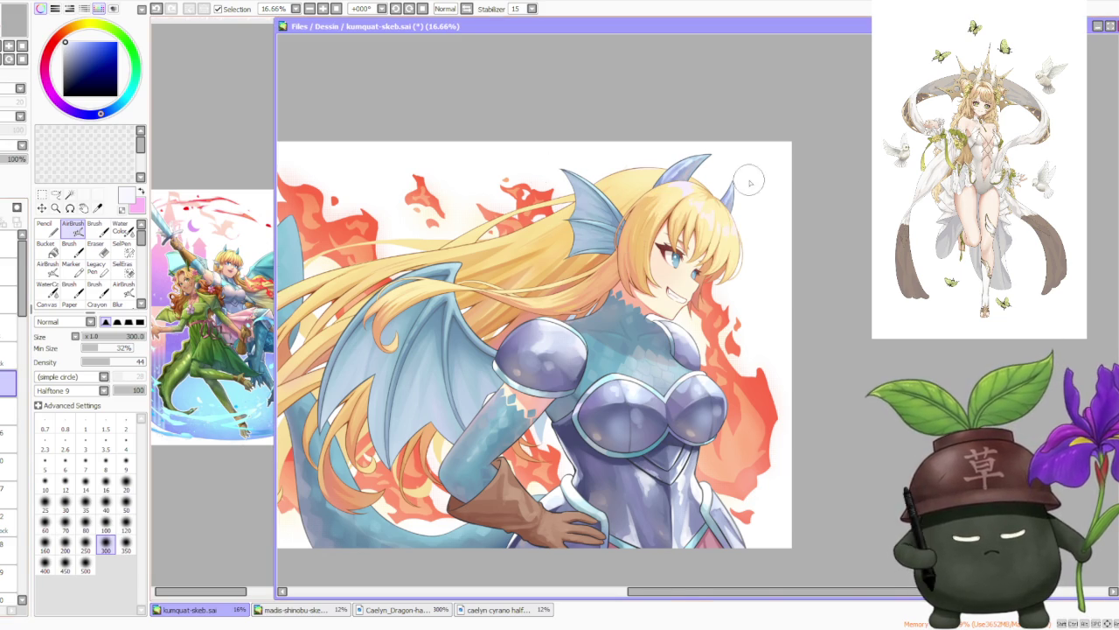
Step: On the hair-highlight layer, paint pale lilac patches between the horns with a hard-edged brush
{"action": "scroll", "coordinate": [749, 182], "scroll_direction": "up", "scroll_amount": 3}
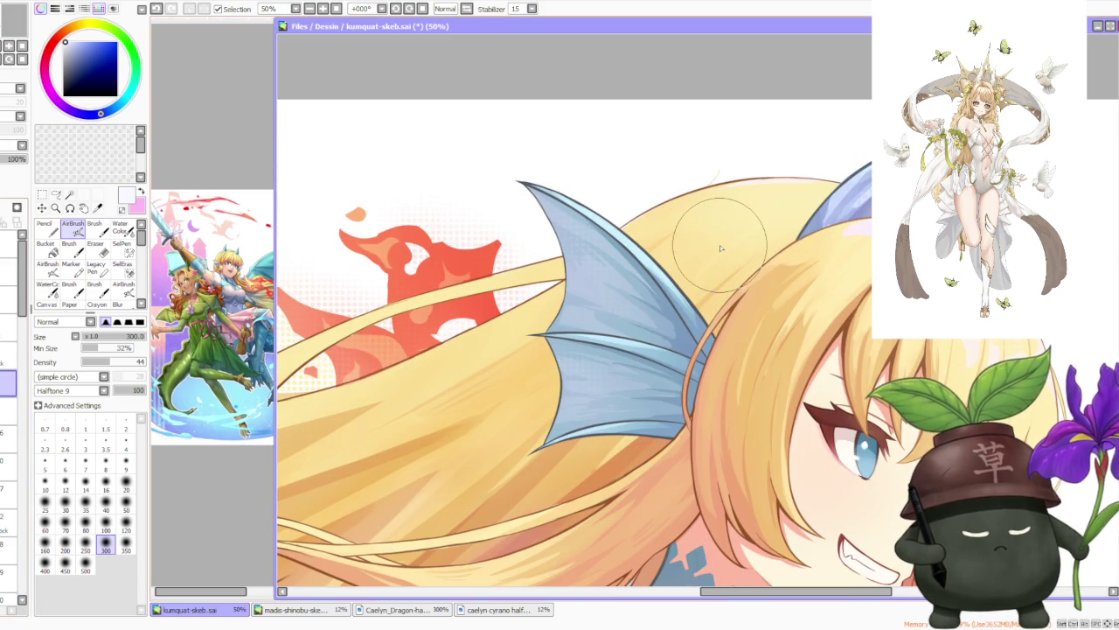
{"action": "scroll", "coordinate": [825, 263], "scroll_direction": "up", "scroll_amount": 1}
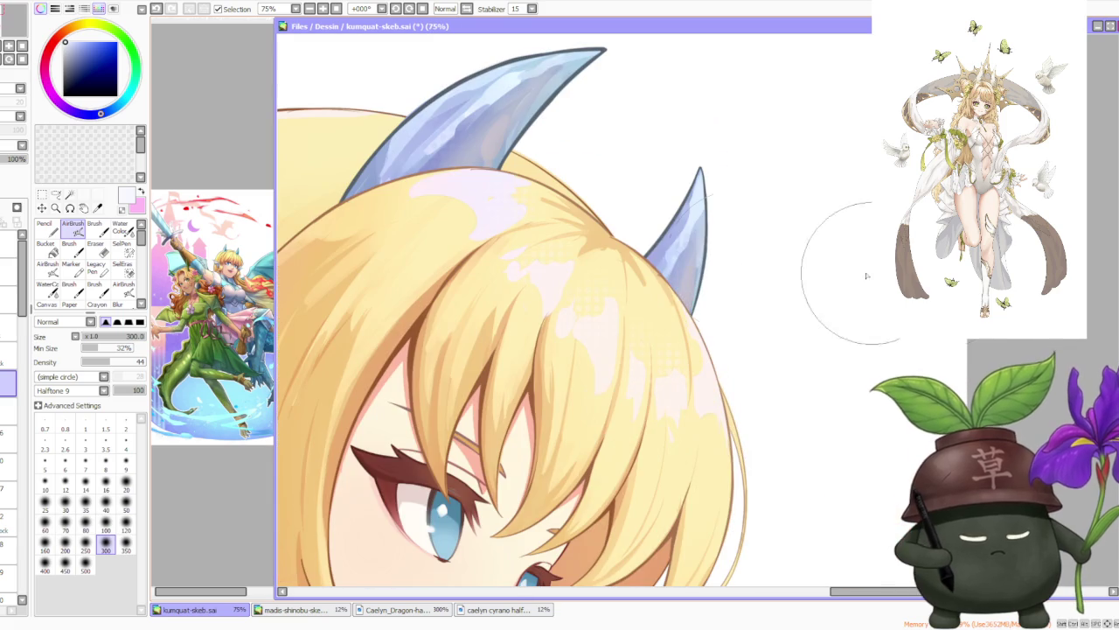
{"action": "left_click", "coordinate": [8, 244]}
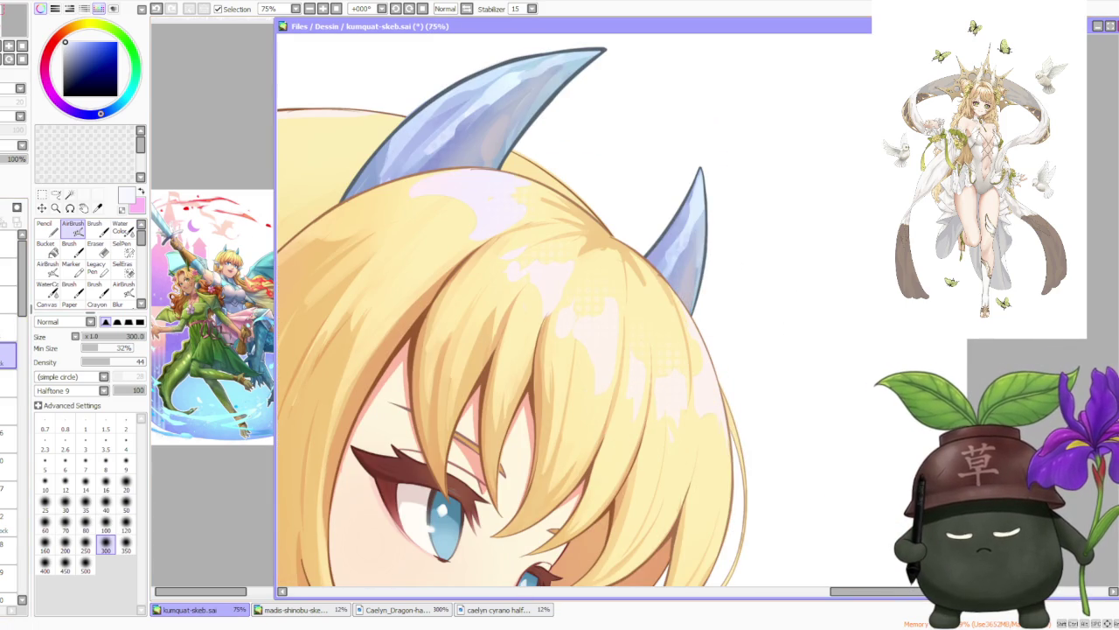
{"action": "scroll", "coordinate": [698, 309], "scroll_direction": "down", "scroll_amount": 1}
{"action": "left_click", "coordinate": [94, 229]}
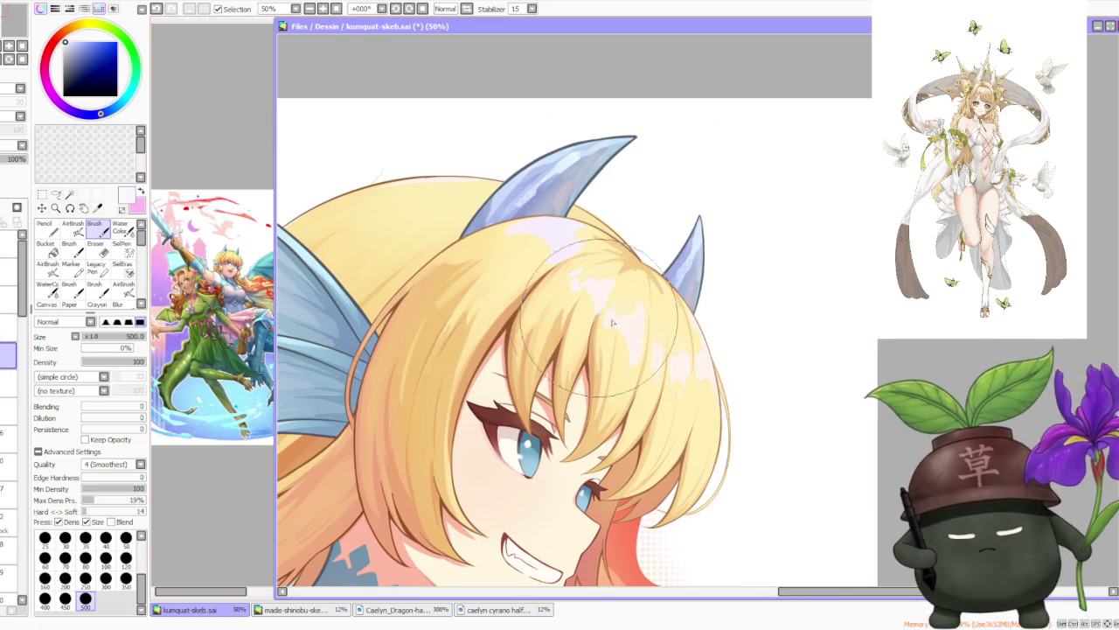
{"action": "scroll", "coordinate": [636, 337], "scroll_direction": "up", "scroll_amount": 1}
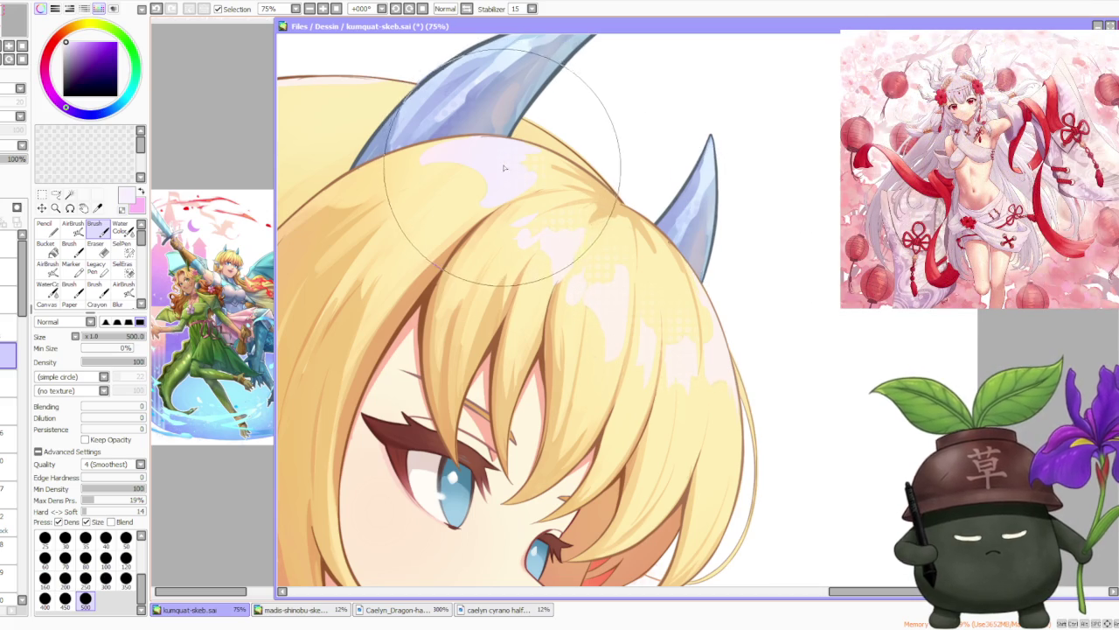
{"action": "scroll", "coordinate": [523, 132], "scroll_direction": "down", "scroll_amount": 1}
{"action": "scroll", "coordinate": [520, 132], "scroll_direction": "down", "scroll_amount": 1}
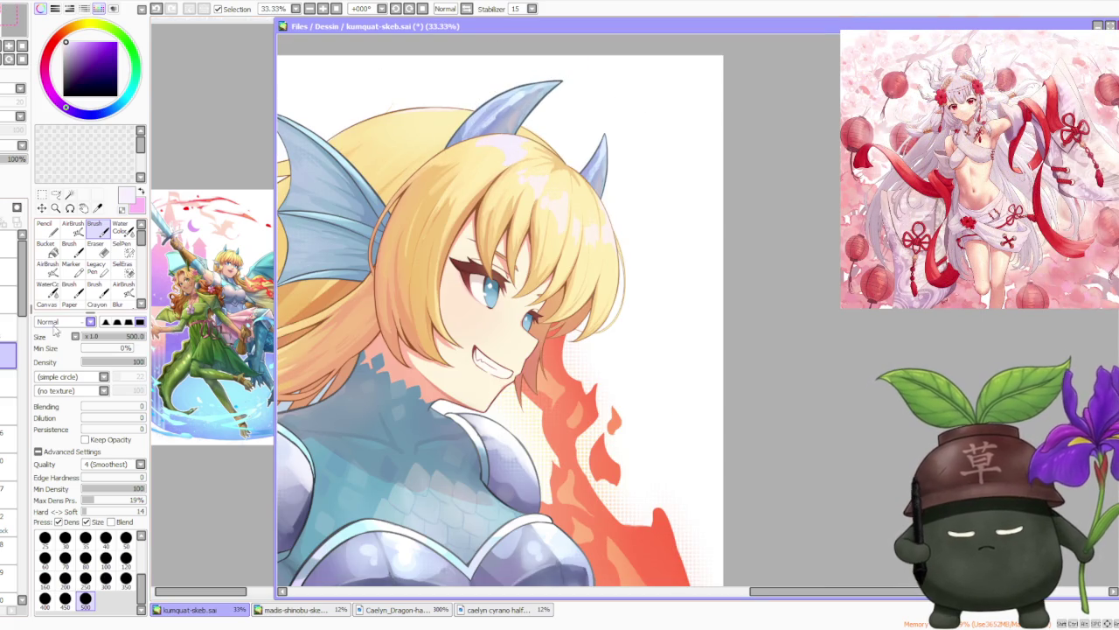
{"action": "left_click", "coordinate": [396, 7]}
{"action": "scroll", "coordinate": [538, 308], "scroll_direction": "down", "scroll_amount": 1}
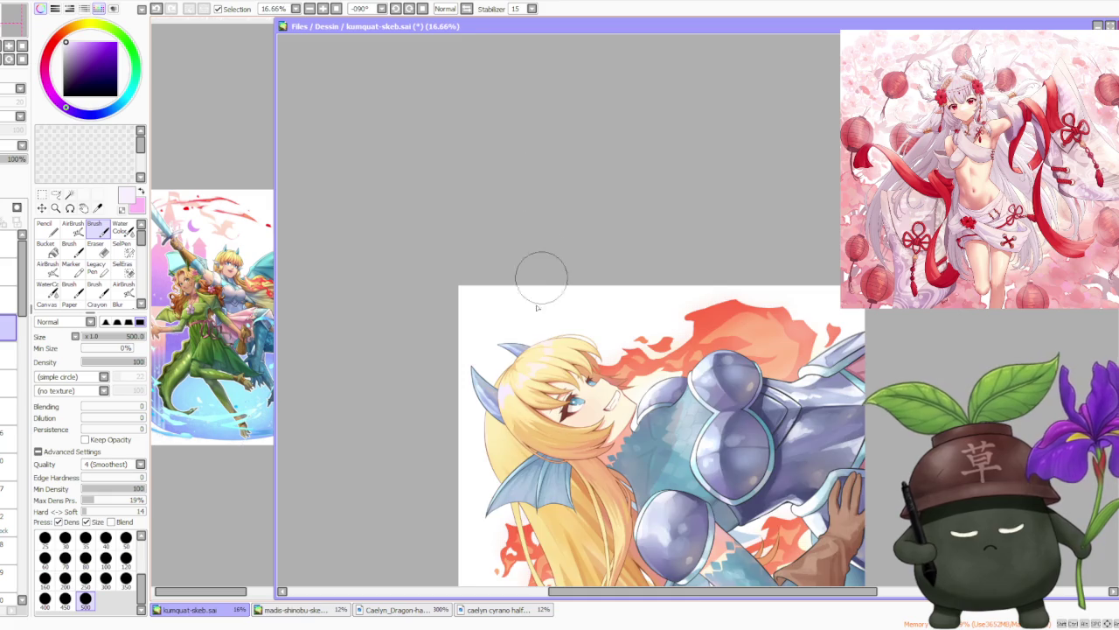
Step: Sample the brown hair-outline colour and redraw the hair edges near the horn, undoing one stroke
{"action": "scroll", "coordinate": [524, 315], "scroll_direction": "up", "scroll_amount": 3}
{"action": "scroll", "coordinate": [429, 276], "scroll_direction": "up", "scroll_amount": 2}
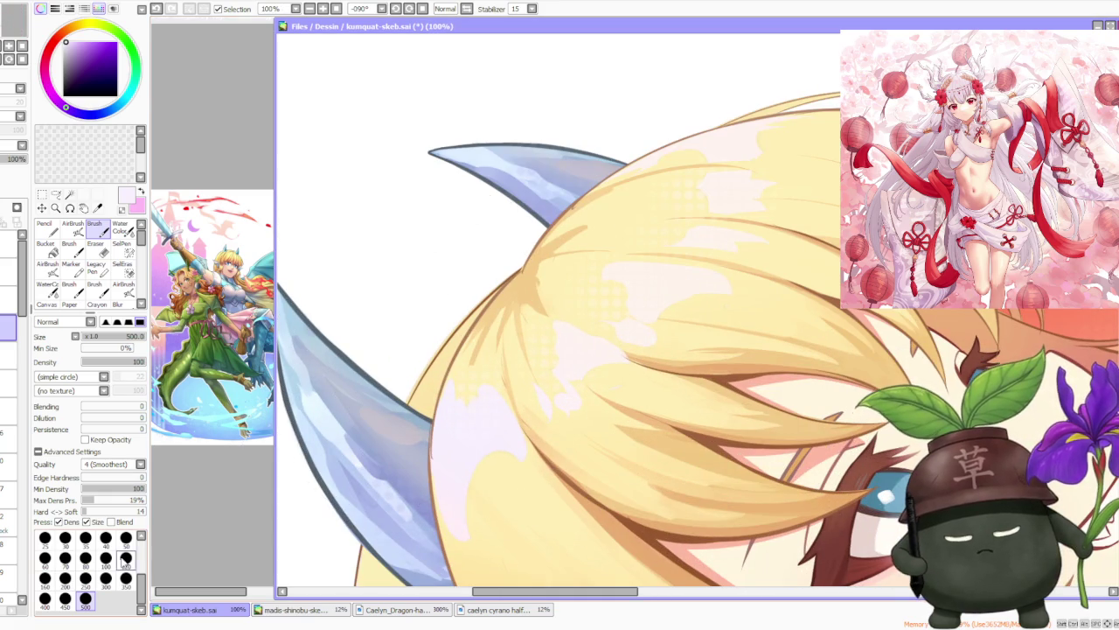
{"action": "scroll", "coordinate": [451, 464], "scroll_direction": "up", "scroll_amount": 1}
{"action": "left_click", "coordinate": [430, 451], "text": "alt"}
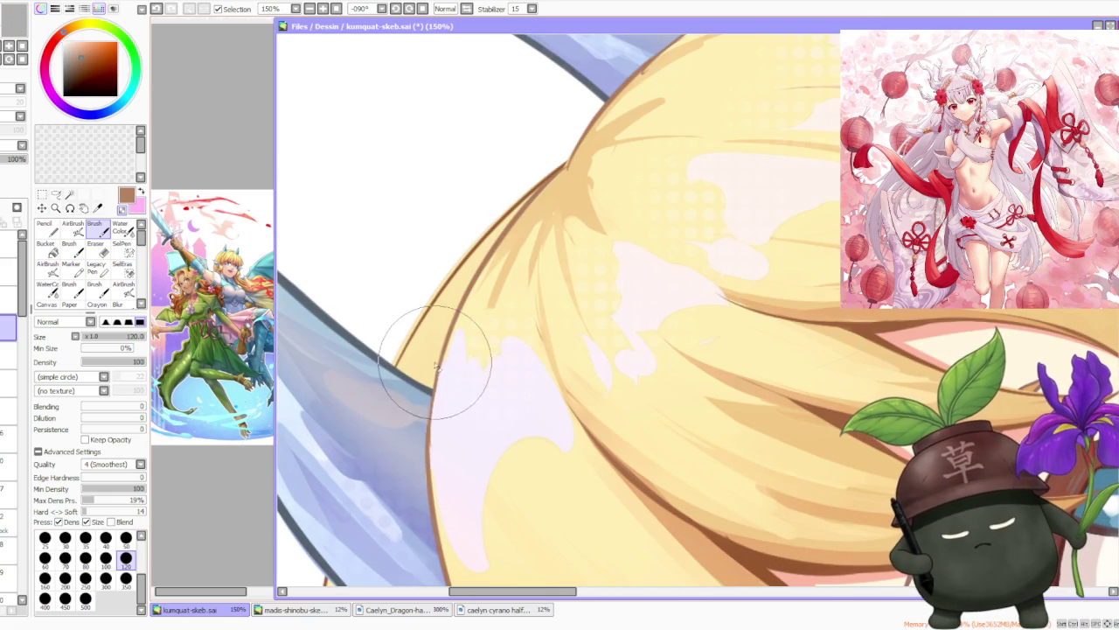
{"action": "key", "text": "ctrl+z"}
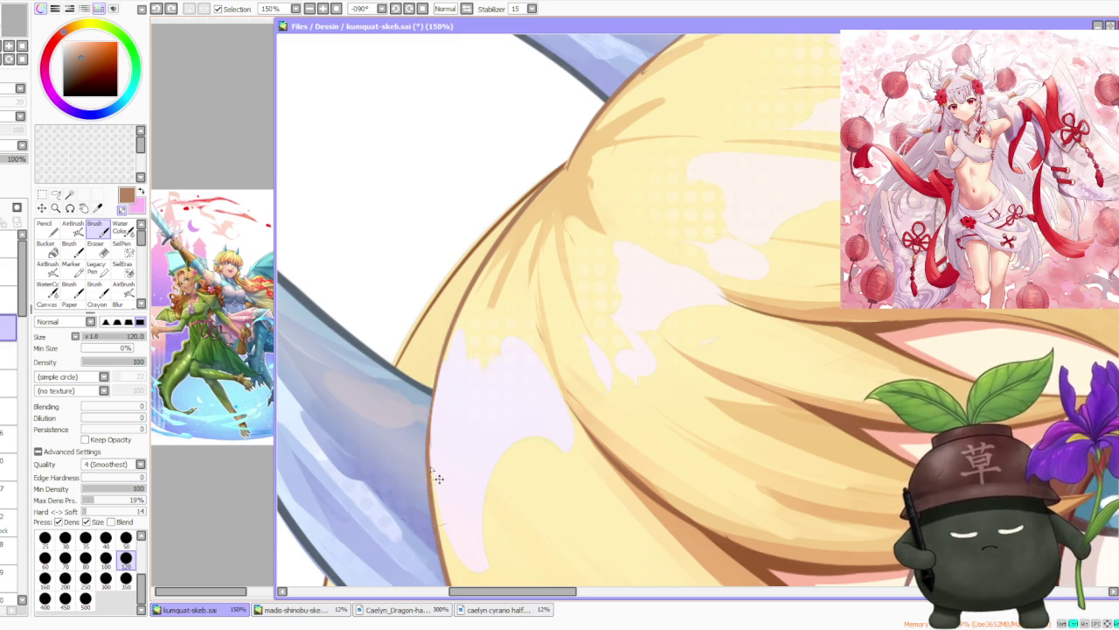
{"action": "scroll", "coordinate": [525, 306], "scroll_direction": "up", "scroll_amount": 2}
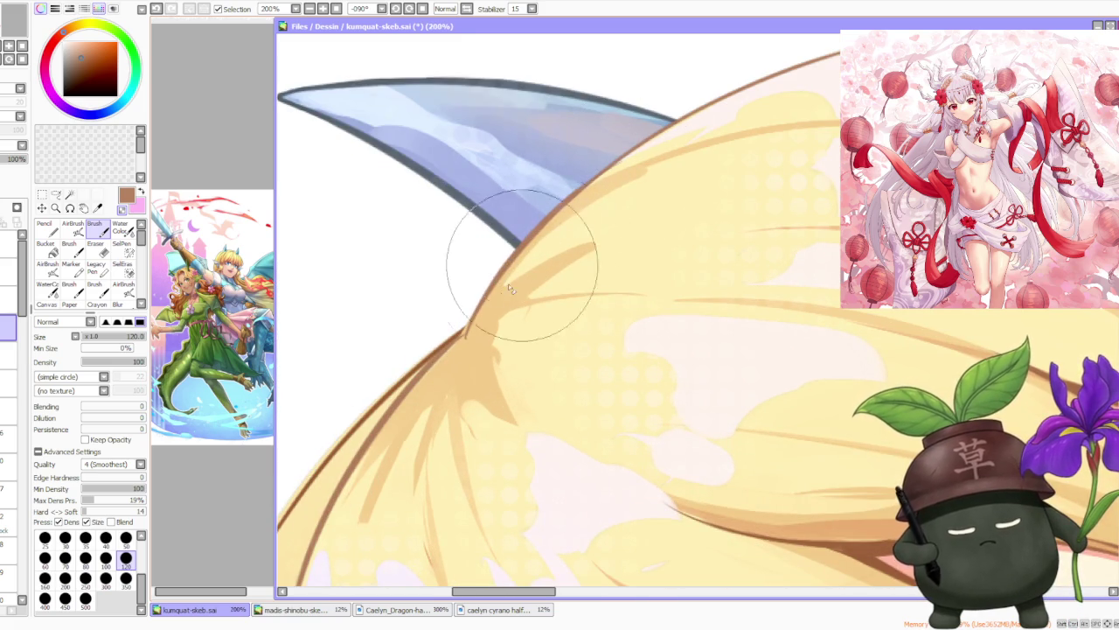
{"action": "scroll", "coordinate": [510, 289], "scroll_direction": "down", "scroll_amount": 2}
{"action": "scroll", "coordinate": [510, 289], "scroll_direction": "down", "scroll_amount": 1}
{"action": "scroll", "coordinate": [476, 313], "scroll_direction": "up", "scroll_amount": 2}
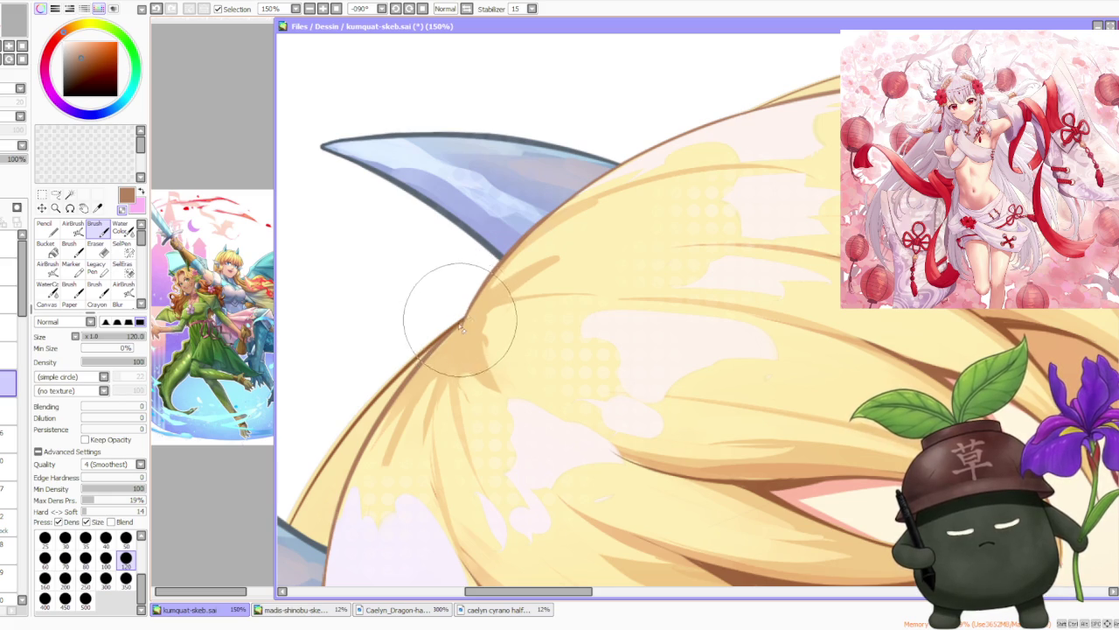
{"action": "scroll", "coordinate": [461, 325], "scroll_direction": "down", "scroll_amount": 2}
{"action": "scroll", "coordinate": [490, 333], "scroll_direction": "down", "scroll_amount": 1}
{"action": "scroll", "coordinate": [522, 343], "scroll_direction": "up", "scroll_amount": 2}
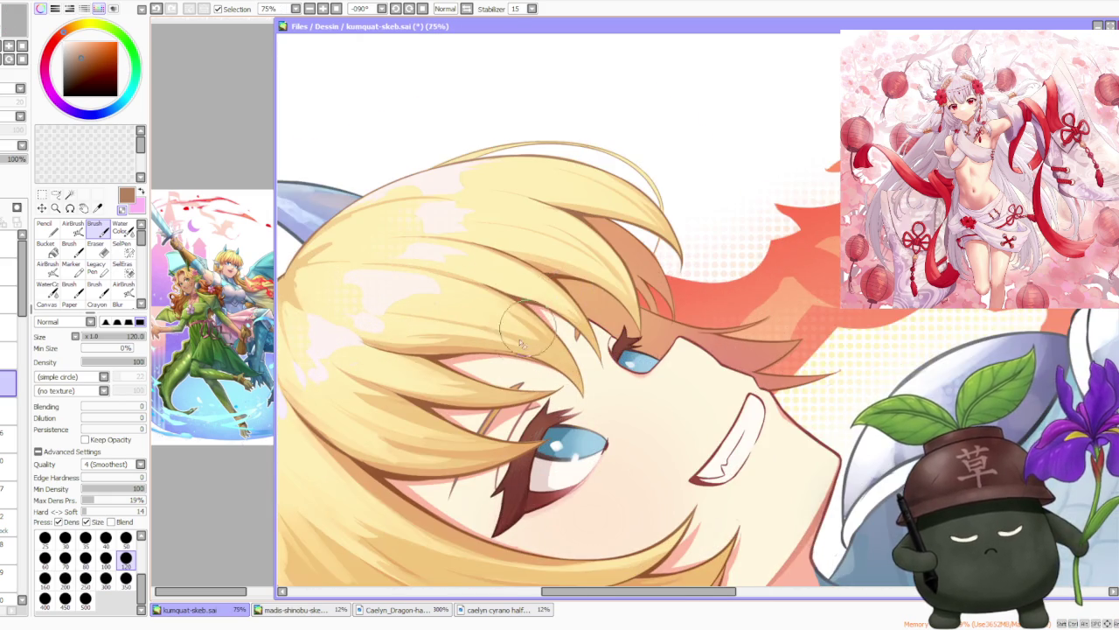
{"action": "scroll", "coordinate": [522, 343], "scroll_direction": "up", "scroll_amount": 1}
{"action": "scroll", "coordinate": [524, 442], "scroll_direction": "up", "scroll_amount": 1}
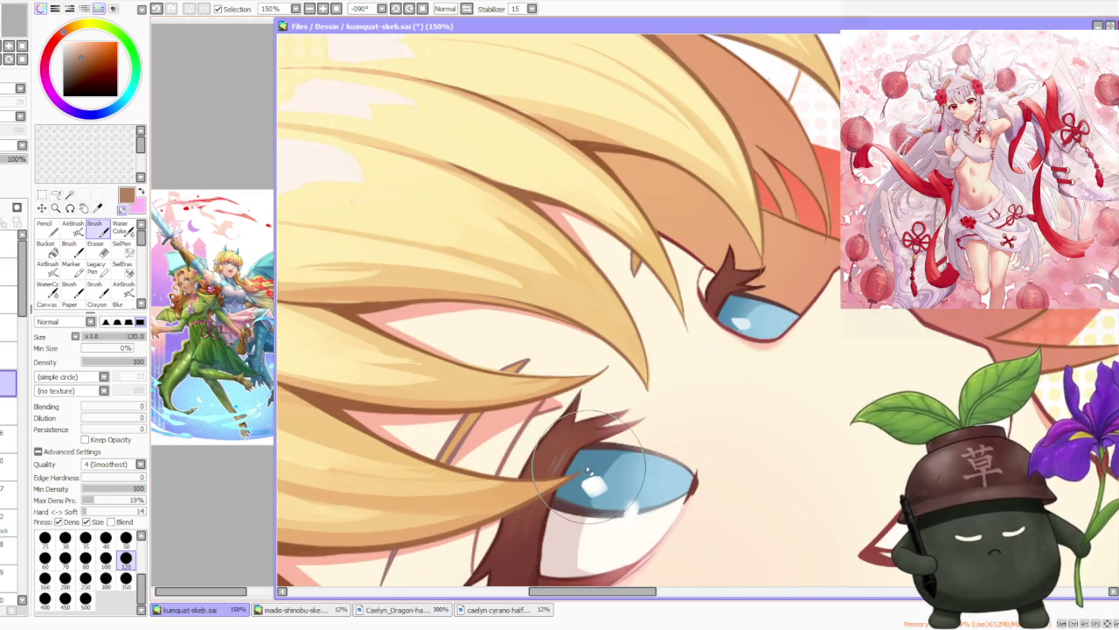
{"action": "scroll", "coordinate": [551, 420], "scroll_direction": "down", "scroll_amount": 1}
{"action": "scroll", "coordinate": [612, 323], "scroll_direction": "up", "scroll_amount": 1}
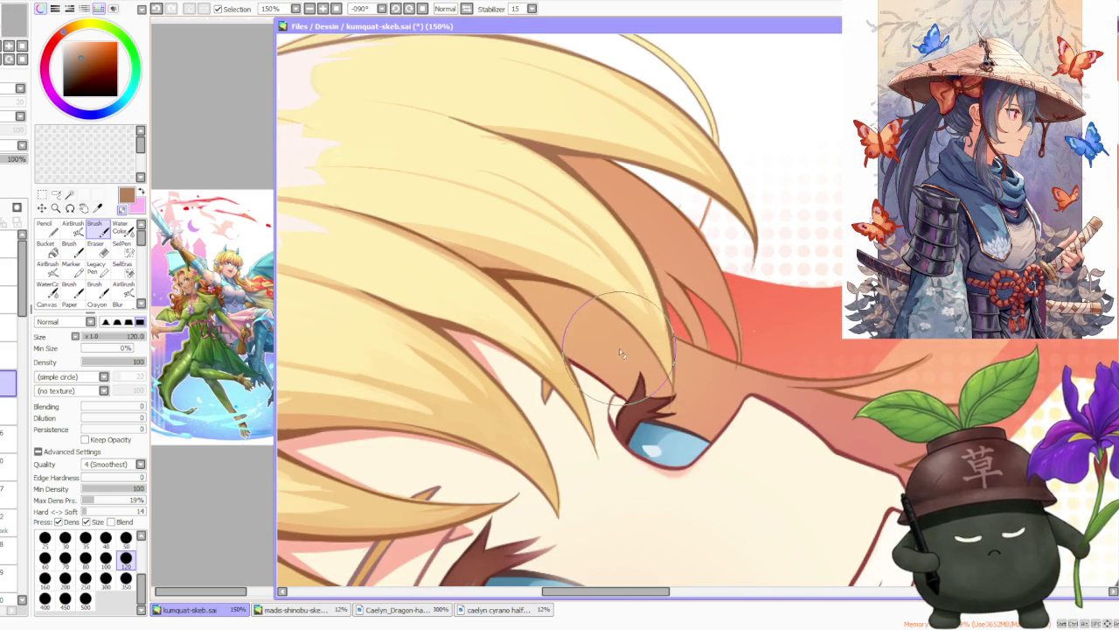
{"action": "scroll", "coordinate": [619, 353], "scroll_direction": "down", "scroll_amount": 1}
{"action": "scroll", "coordinate": [620, 352], "scroll_direction": "up", "scroll_amount": 1}
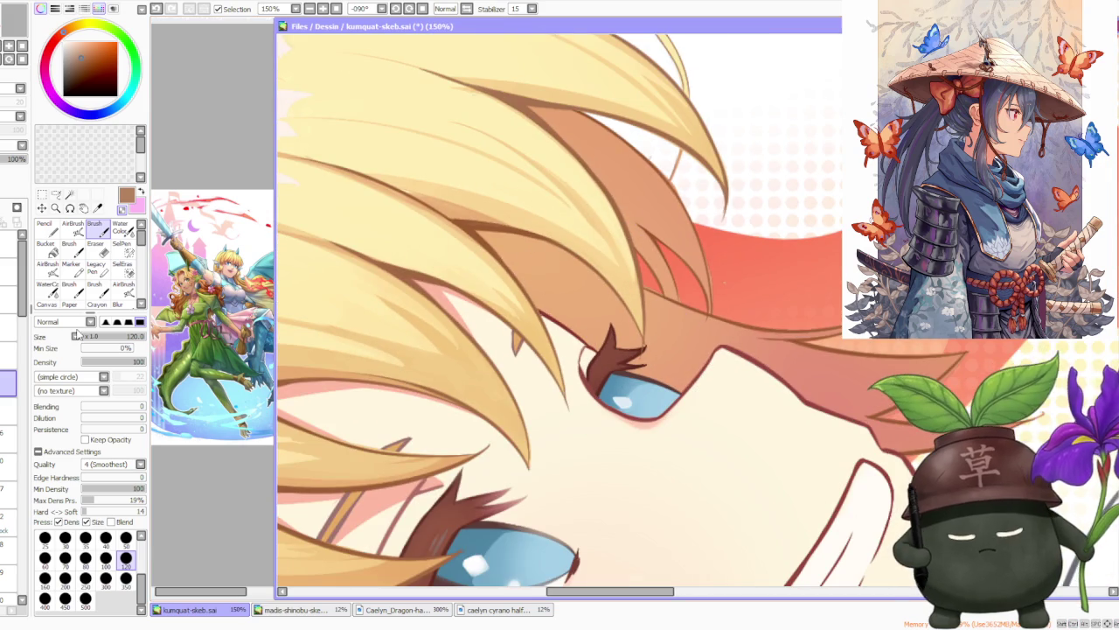
Step: Switch to another layer and refine the brown hair strands around the eyes
{"action": "left_click", "coordinate": [9, 325]}
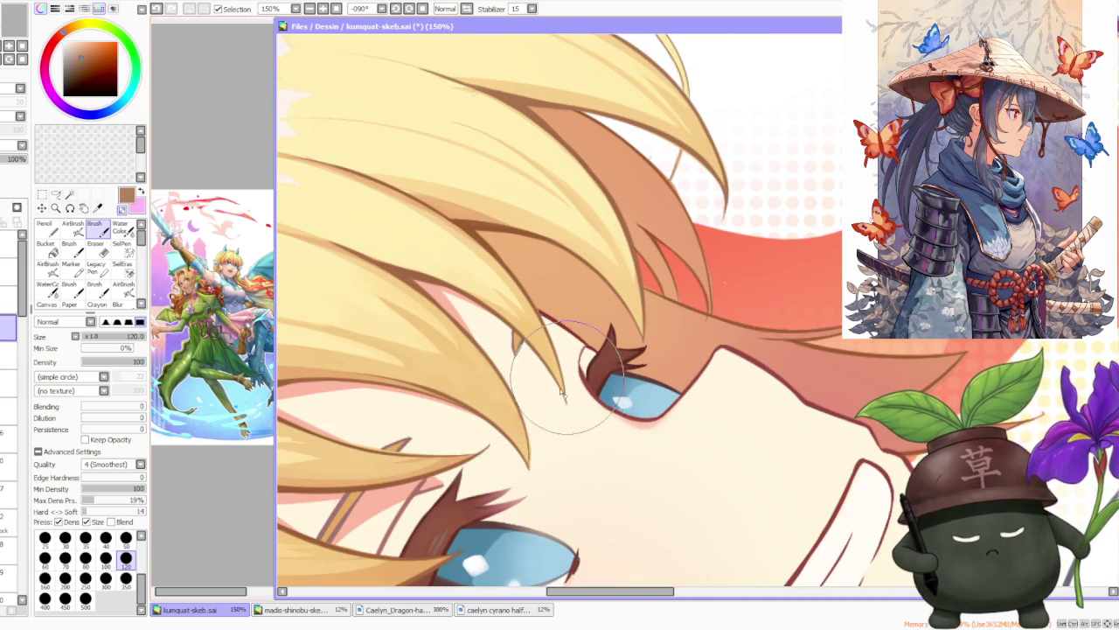
{"action": "scroll", "coordinate": [563, 394], "scroll_direction": "down", "scroll_amount": 1}
{"action": "scroll", "coordinate": [492, 467], "scroll_direction": "up", "scroll_amount": 1}
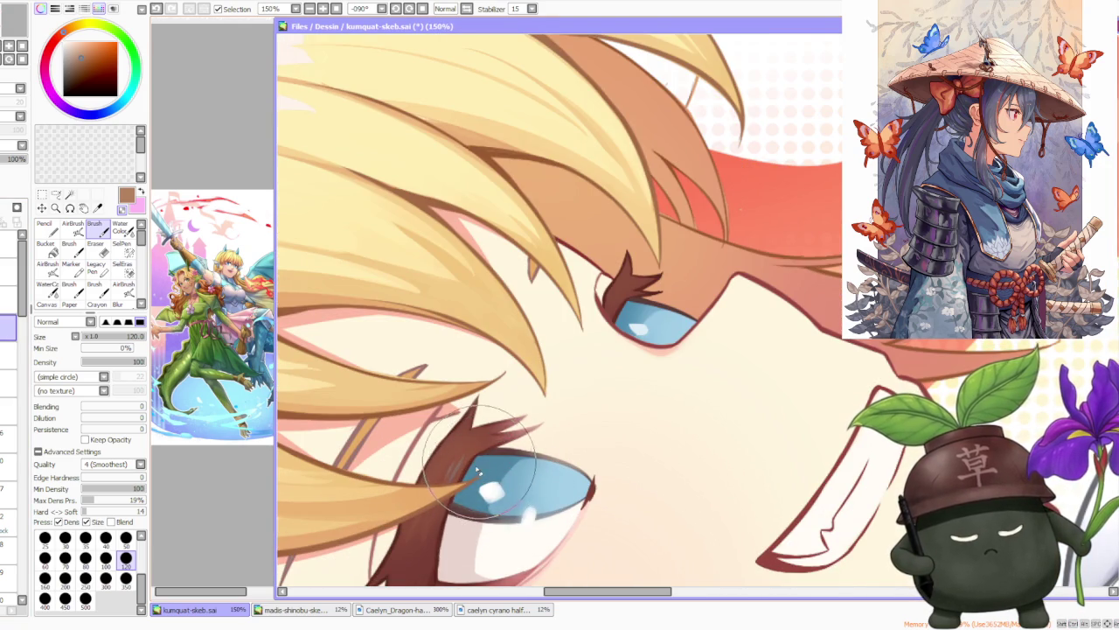
{"action": "scroll", "coordinate": [490, 463], "scroll_direction": "down", "scroll_amount": 3}
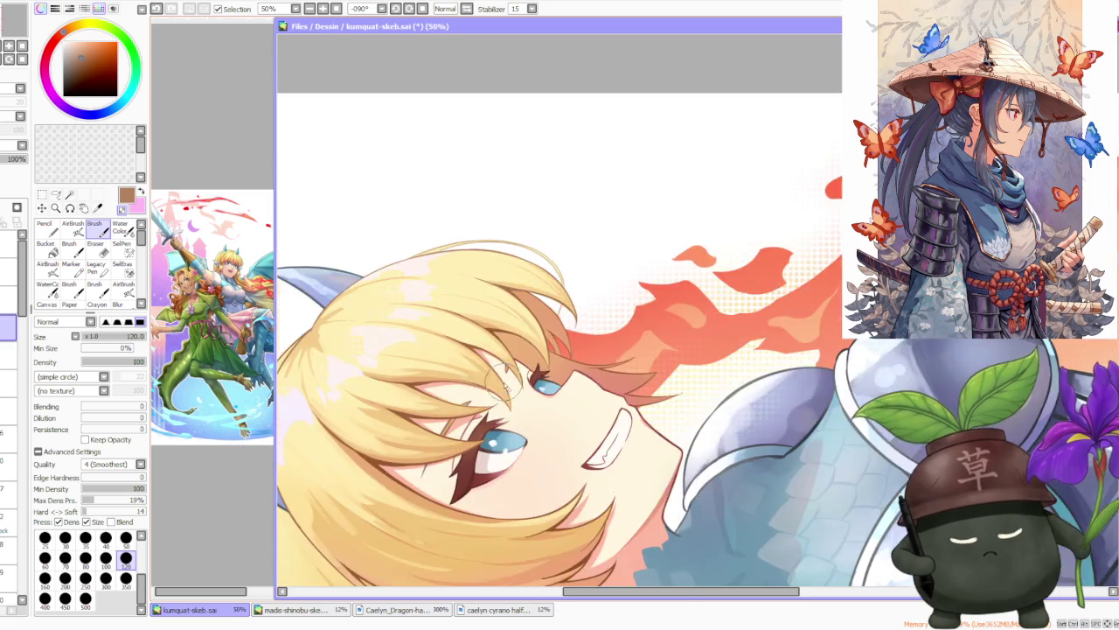
{"action": "scroll", "coordinate": [503, 382], "scroll_direction": "up", "scroll_amount": 3}
{"action": "scroll", "coordinate": [542, 385], "scroll_direction": "down", "scroll_amount": 2}
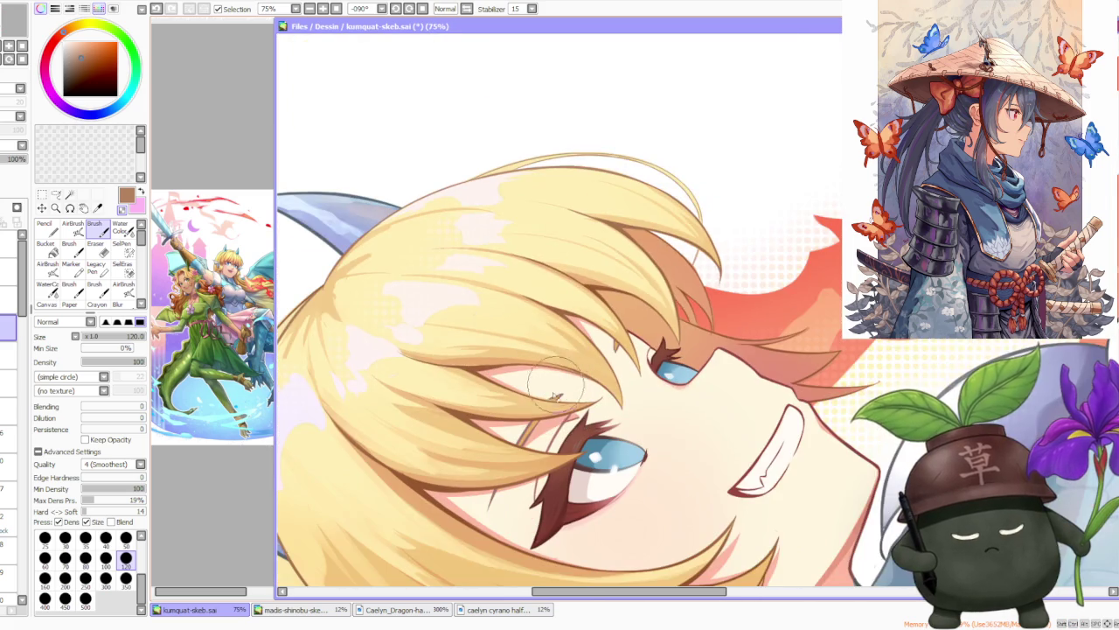
{"action": "scroll", "coordinate": [554, 395], "scroll_direction": "up", "scroll_amount": 1}
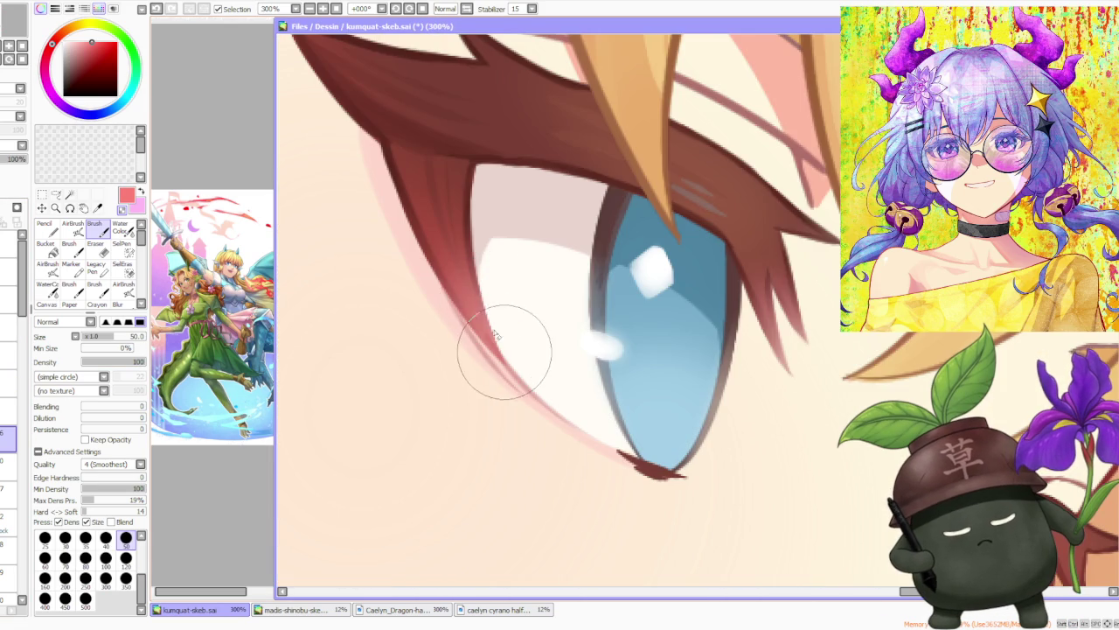
{"action": "scroll", "coordinate": [495, 335], "scroll_direction": "down", "scroll_amount": 2}
{"action": "scroll", "coordinate": [524, 288], "scroll_direction": "down", "scroll_amount": 1}
{"action": "scroll", "coordinate": [560, 237], "scroll_direction": "down", "scroll_amount": 1}
{"action": "scroll", "coordinate": [599, 175], "scroll_direction": "down", "scroll_amount": 2}
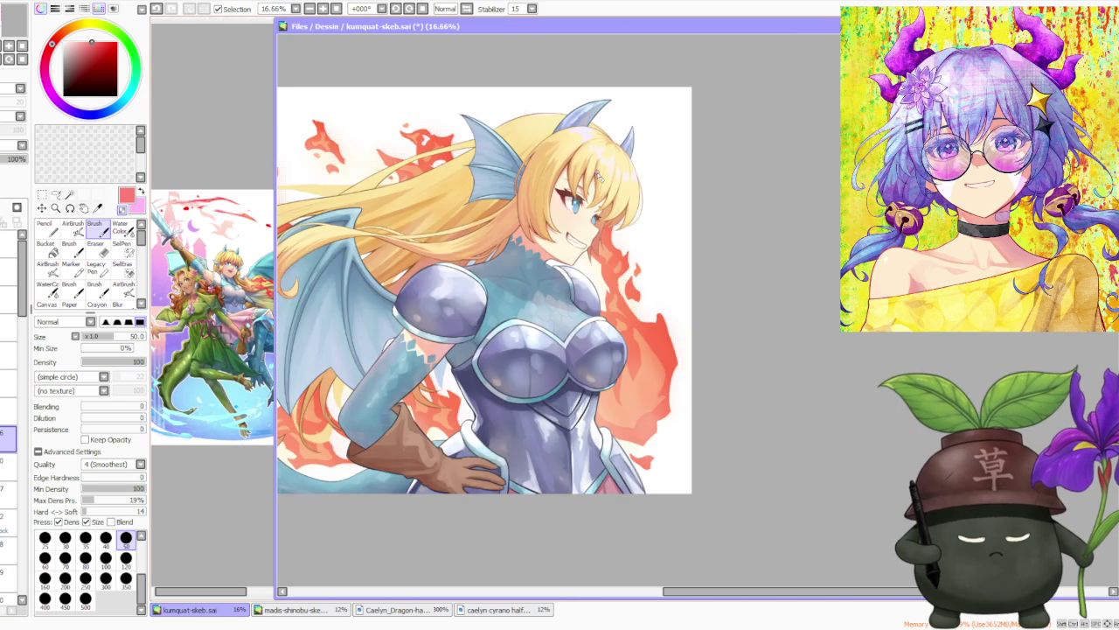
{"action": "scroll", "coordinate": [599, 175], "scroll_direction": "up", "scroll_amount": 2}
{"action": "scroll", "coordinate": [587, 227], "scroll_direction": "up", "scroll_amount": 2}
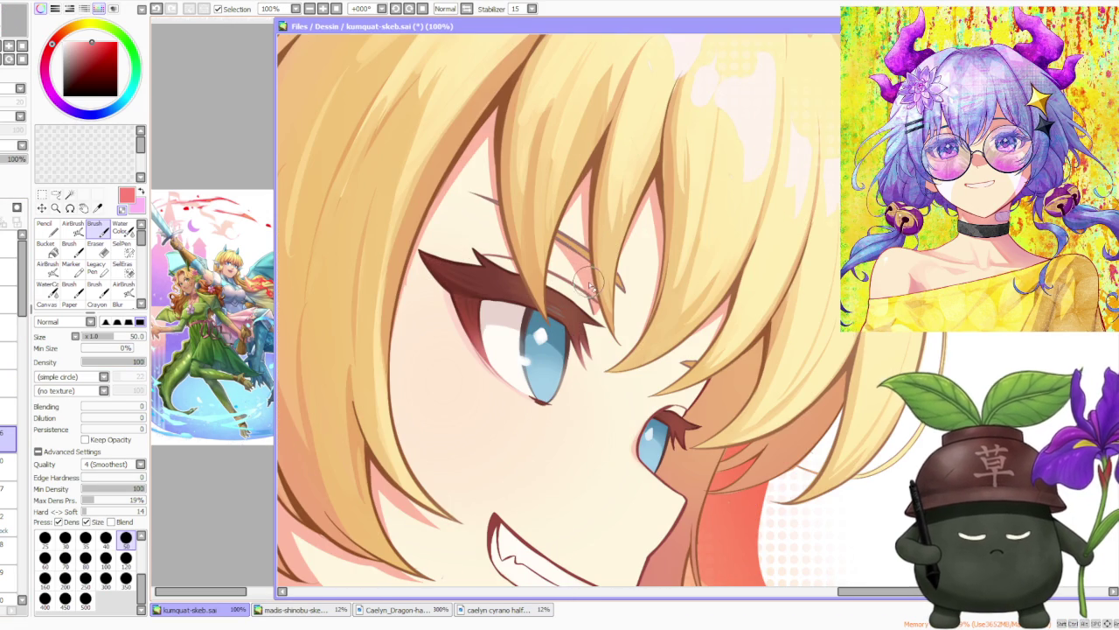
{"action": "scroll", "coordinate": [590, 287], "scroll_direction": "down", "scroll_amount": 2}
{"action": "scroll", "coordinate": [590, 280], "scroll_direction": "down", "scroll_amount": 2}
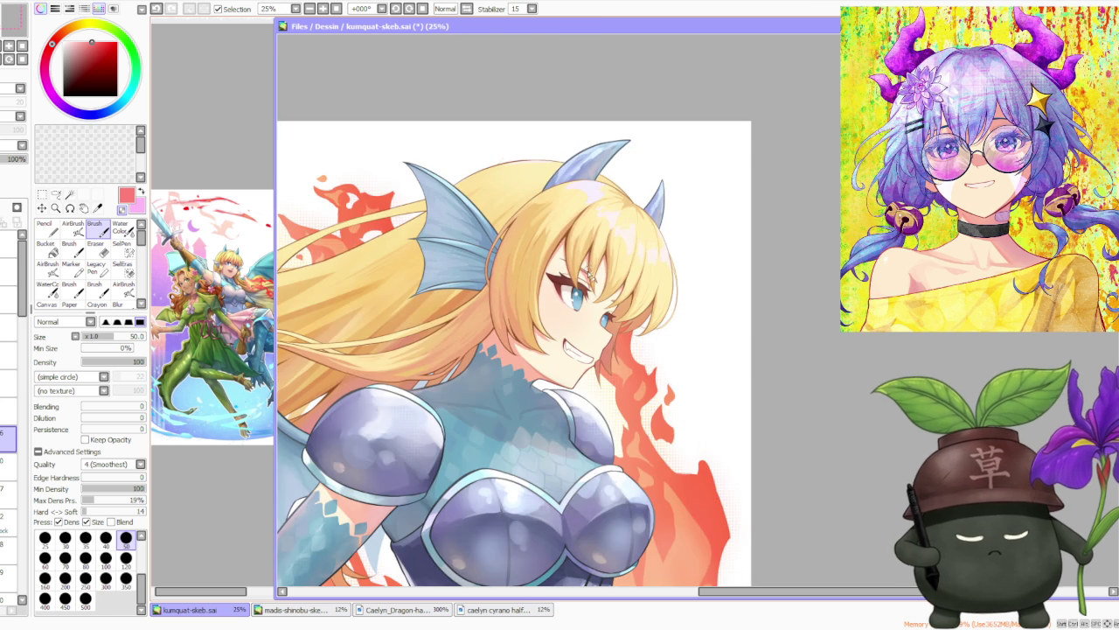
{"action": "scroll", "coordinate": [597, 338], "scroll_direction": "up", "scroll_amount": 1}
{"action": "scroll", "coordinate": [595, 349], "scroll_direction": "up", "scroll_amount": 1}
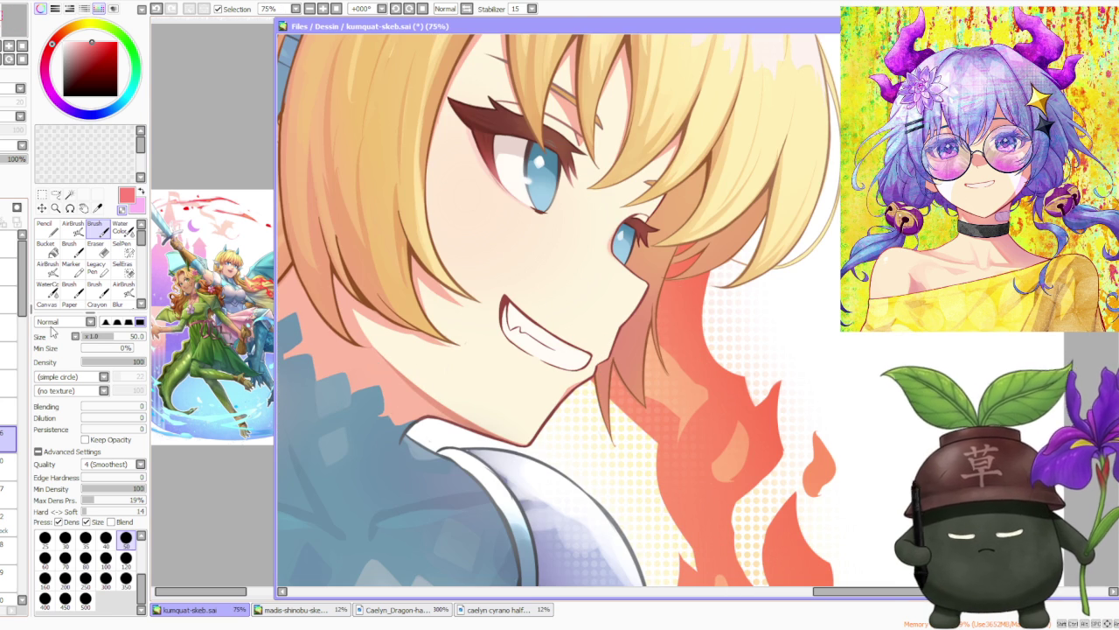
{"action": "mouse_move", "coordinate": [22, 289]}
{"action": "left_mouse_down"}
{"action": "mouse_move", "coordinate": [24, 558]}
{"action": "mouse_move", "coordinate": [18, 433]}
{"action": "left_mouse_up"}
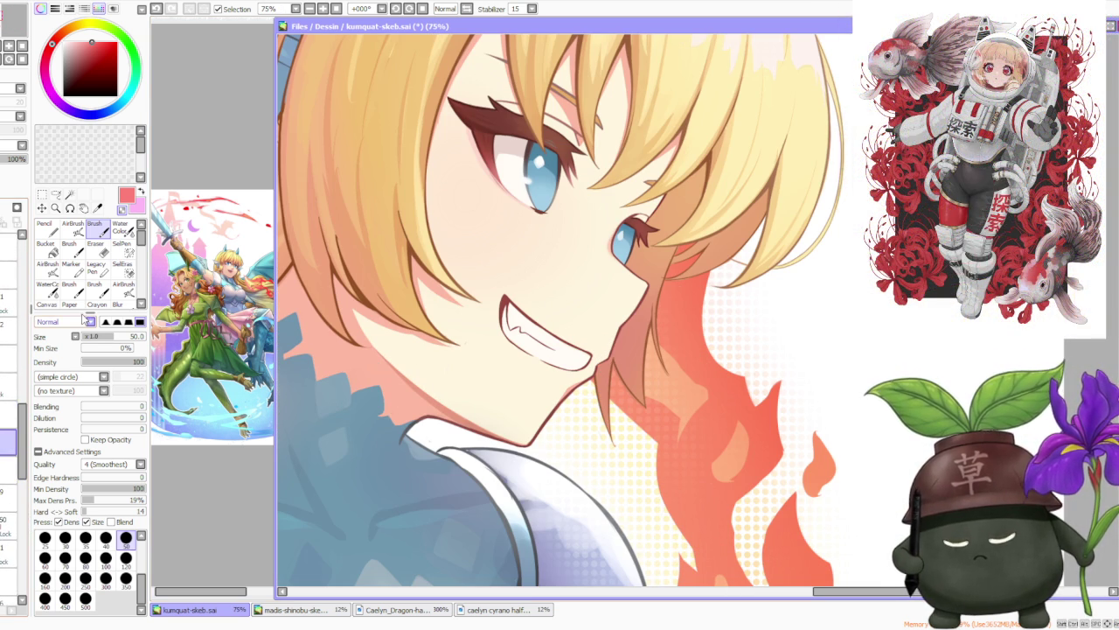
Step: Blend the shading under the chin with the Water Color brush at size 50
{"action": "left_click", "coordinate": [123, 224]}
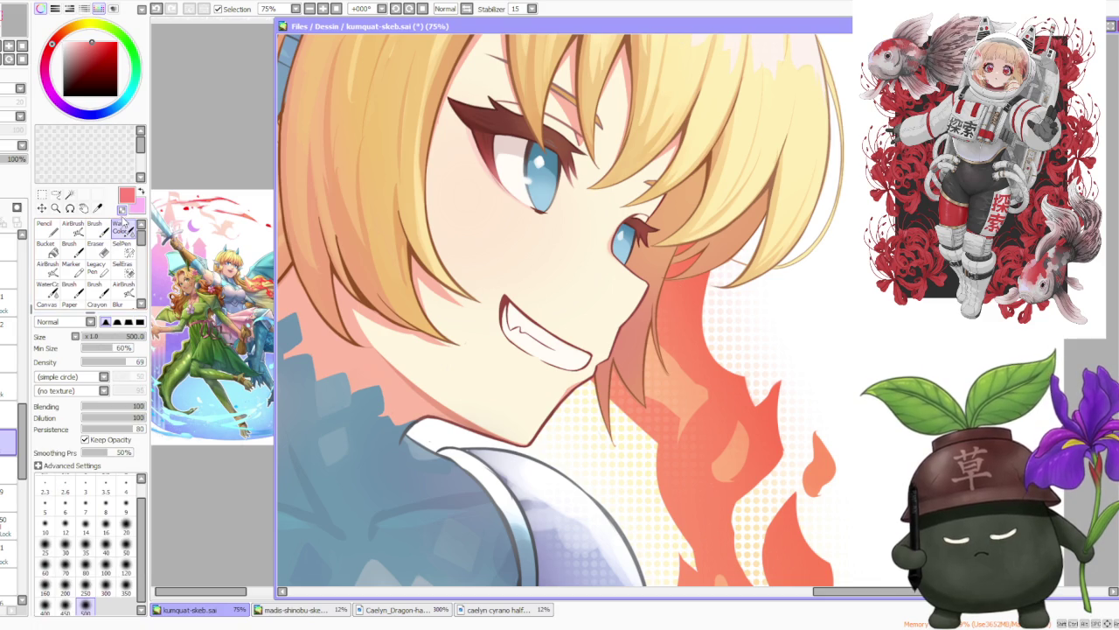
{"action": "left_click", "coordinate": [126, 549]}
{"action": "scroll", "coordinate": [393, 364], "scroll_direction": "up", "scroll_amount": 1}
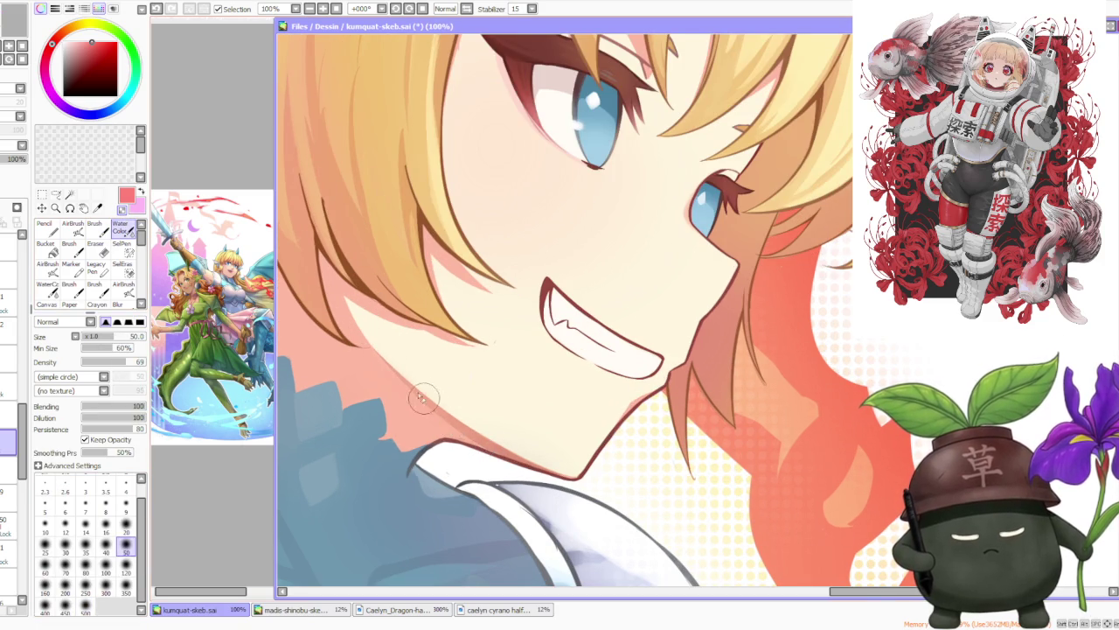
{"action": "scroll", "coordinate": [528, 455], "scroll_direction": "down", "scroll_amount": 1}
{"action": "scroll", "coordinate": [528, 450], "scroll_direction": "down", "scroll_amount": 1}
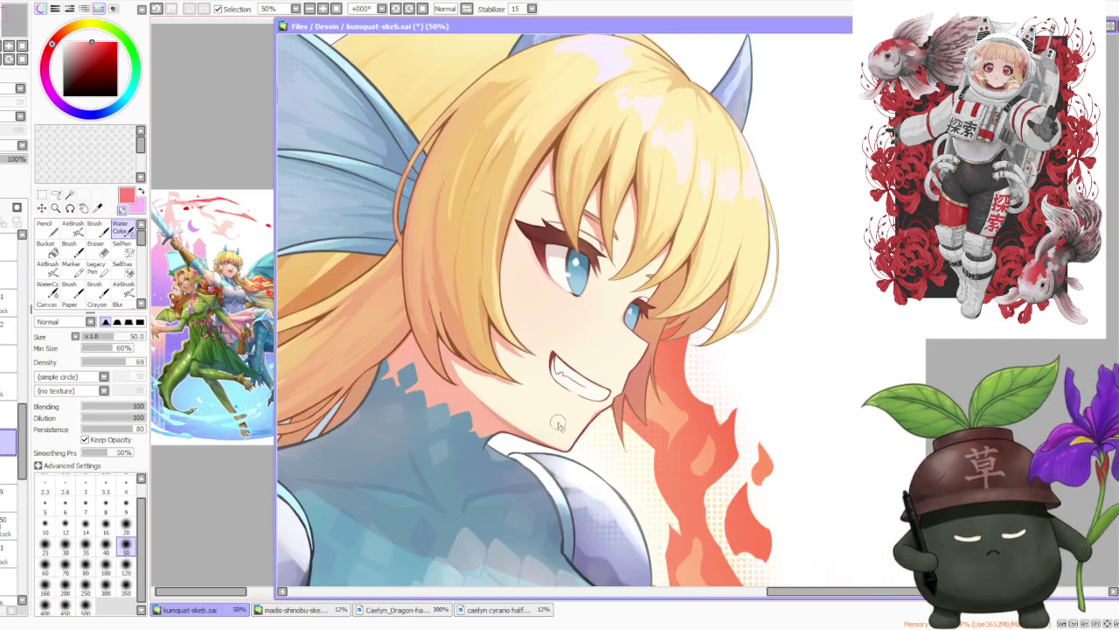
{"action": "scroll", "coordinate": [527, 446], "scroll_direction": "up", "scroll_amount": 3}
{"action": "scroll", "coordinate": [526, 441], "scroll_direction": "down", "scroll_amount": 1}
{"action": "scroll", "coordinate": [526, 442], "scroll_direction": "down", "scroll_amount": 3}
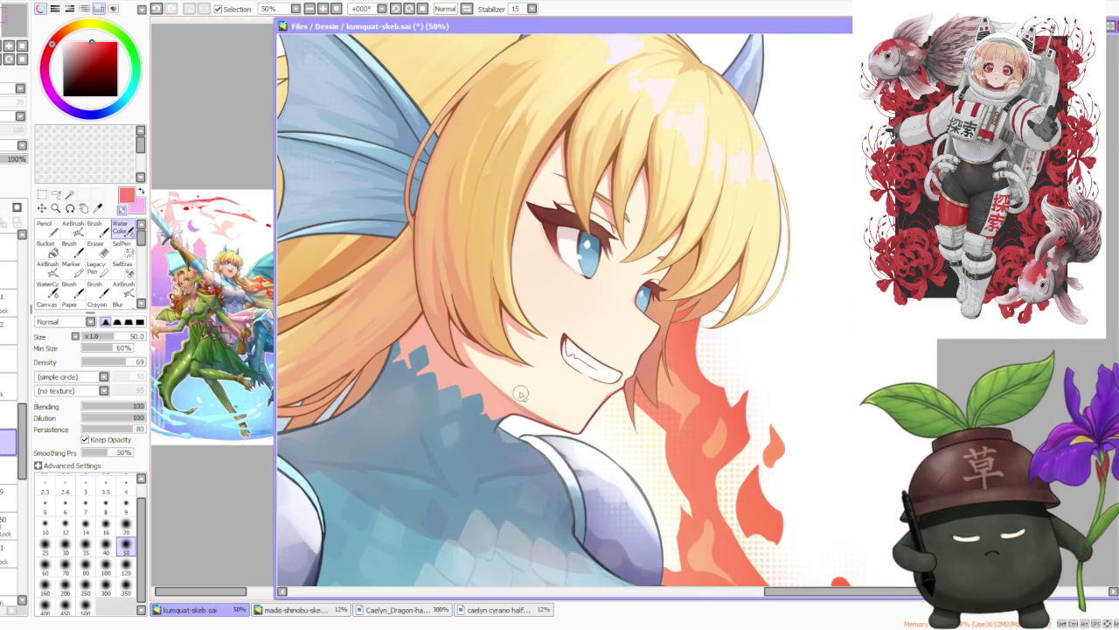
{"action": "scroll", "coordinate": [520, 390], "scroll_direction": "down", "scroll_amount": 1}
{"action": "scroll", "coordinate": [507, 345], "scroll_direction": "down", "scroll_amount": 1}
{"action": "scroll", "coordinate": [495, 298], "scroll_direction": "down", "scroll_amount": 1}
{"action": "scroll", "coordinate": [573, 258], "scroll_direction": "down", "scroll_amount": 1}
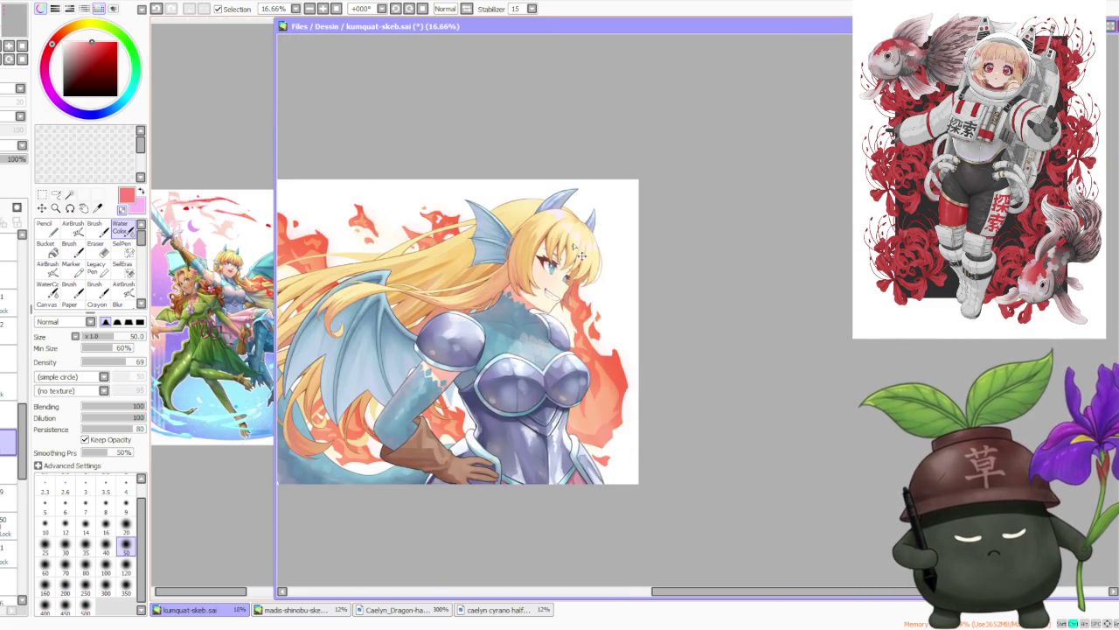
{"action": "scroll", "coordinate": [577, 263], "scroll_direction": "down", "scroll_amount": 1}
{"action": "scroll", "coordinate": [586, 315], "scroll_direction": "up", "scroll_amount": 2}
{"action": "scroll", "coordinate": [593, 357], "scroll_direction": "up", "scroll_amount": 1}
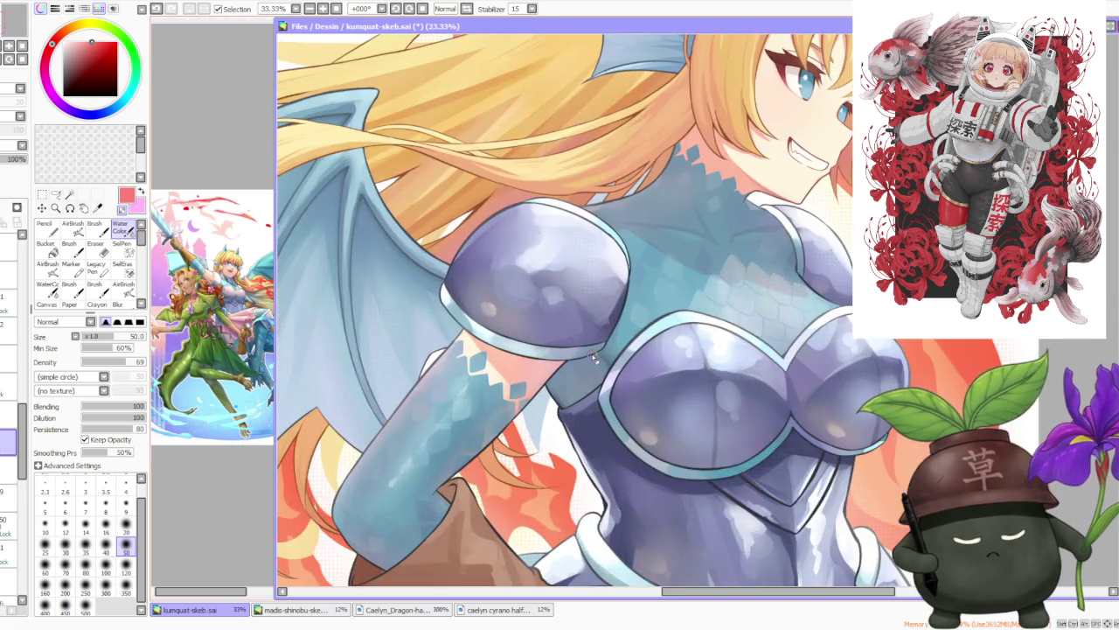
{"action": "scroll", "coordinate": [593, 359], "scroll_direction": "up", "scroll_amount": 2}
{"action": "scroll", "coordinate": [536, 326], "scroll_direction": "down", "scroll_amount": 1}
Step: On the 69% opacity layer, paint the joint where the arm meets the purple armor with the Brush
{"action": "left_click", "coordinate": [5, 387]}
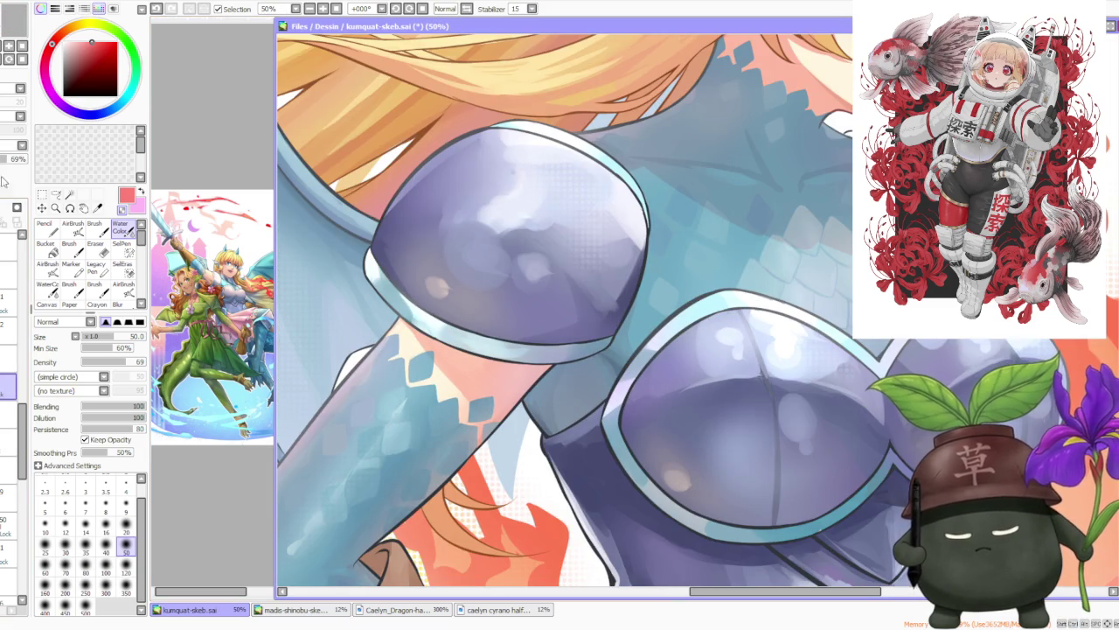
{"action": "left_click", "coordinate": [94, 229]}
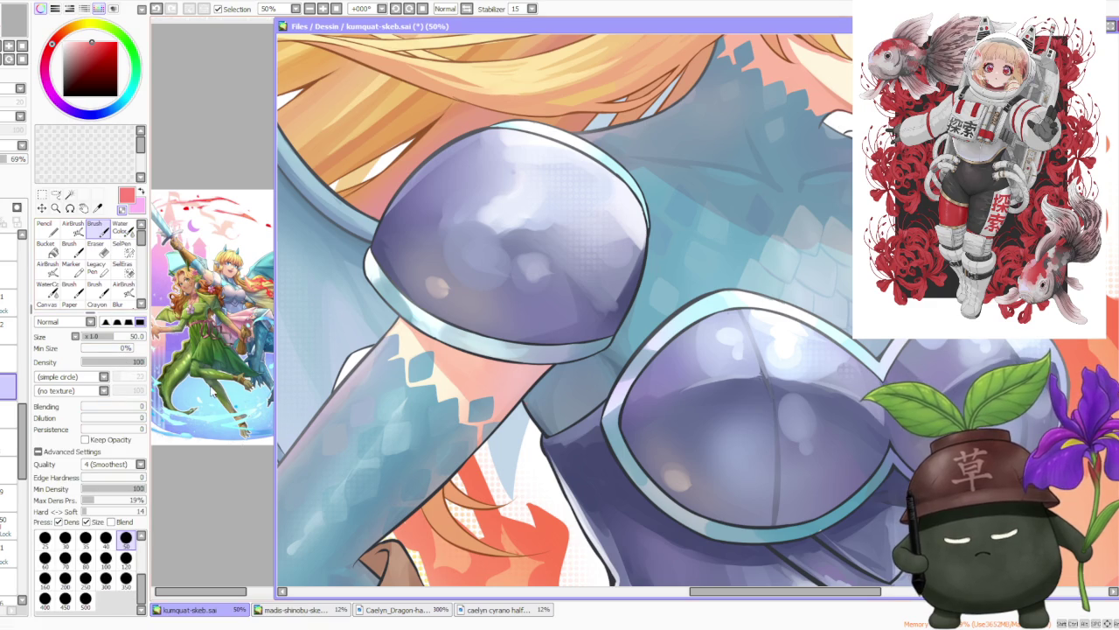
{"action": "scroll", "coordinate": [543, 396], "scroll_direction": "up", "scroll_amount": 2}
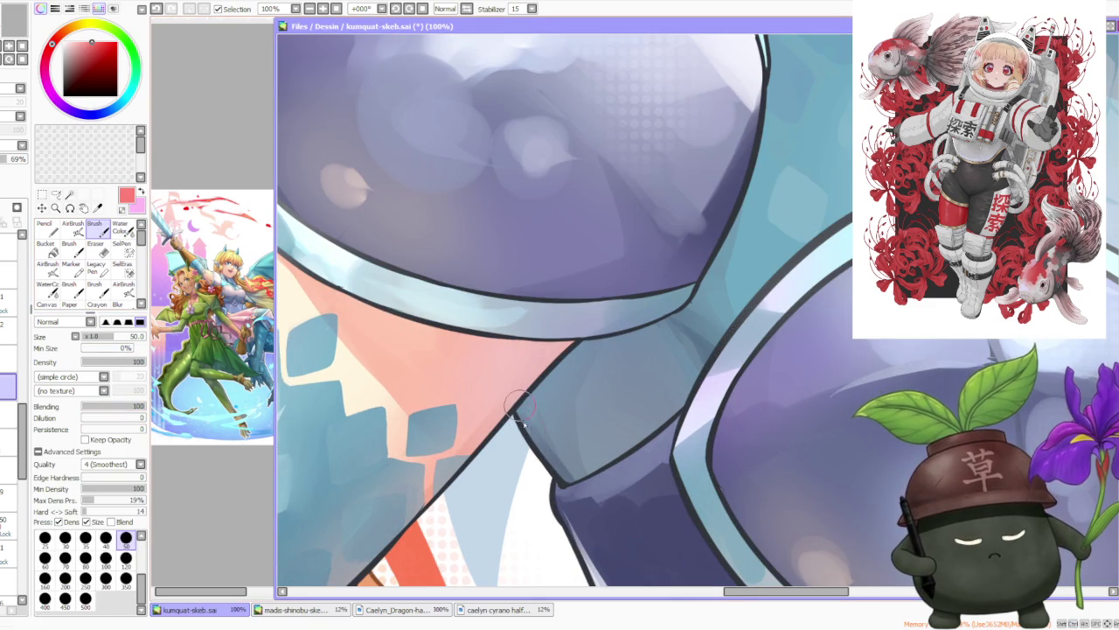
{"action": "scroll", "coordinate": [551, 369], "scroll_direction": "down", "scroll_amount": 2}
Step: Lighten the shoulder armor below the chin with its light lavender, undoing one stroke
{"action": "scroll", "coordinate": [595, 306], "scroll_direction": "down", "scroll_amount": 2}
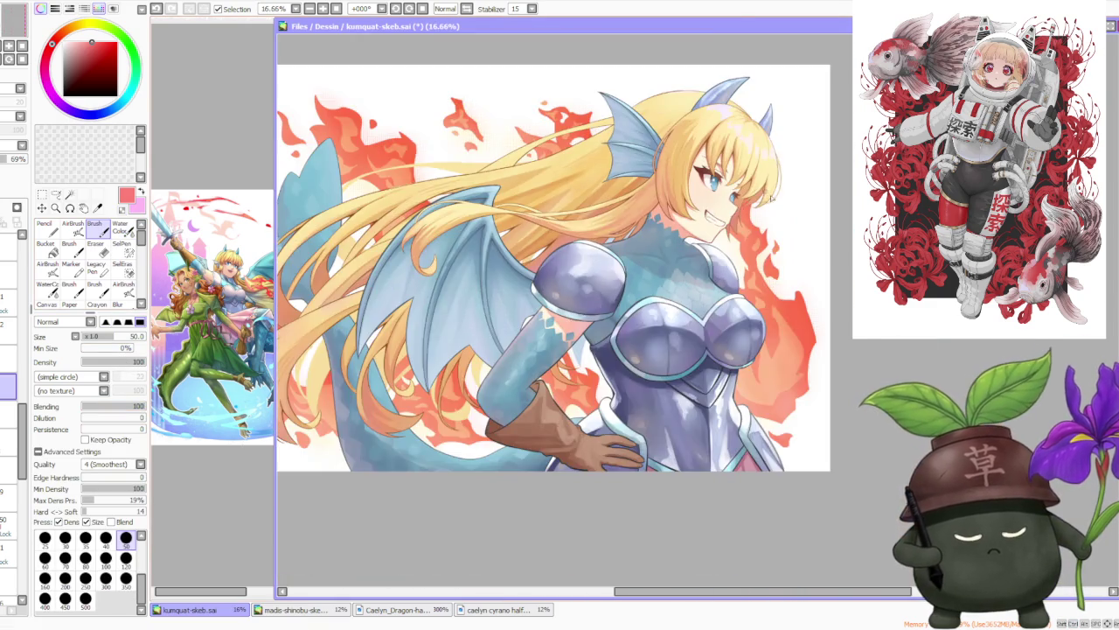
{"action": "scroll", "coordinate": [637, 238], "scroll_direction": "up", "scroll_amount": 3}
{"action": "scroll", "coordinate": [499, 349], "scroll_direction": "up", "scroll_amount": 1}
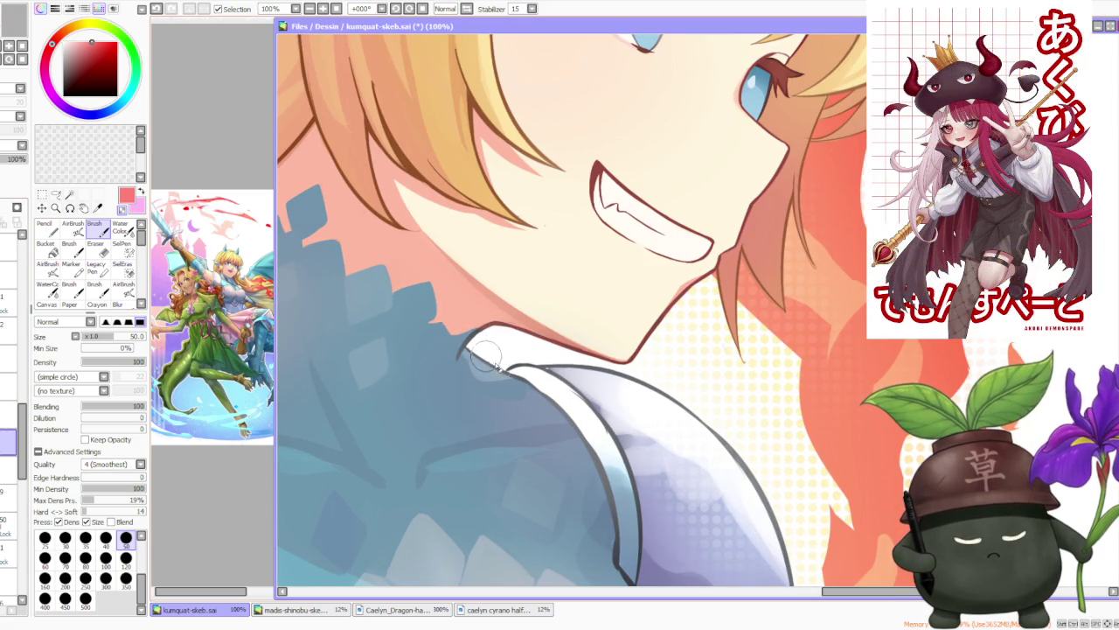
{"action": "scroll", "coordinate": [541, 350], "scroll_direction": "down", "scroll_amount": 2}
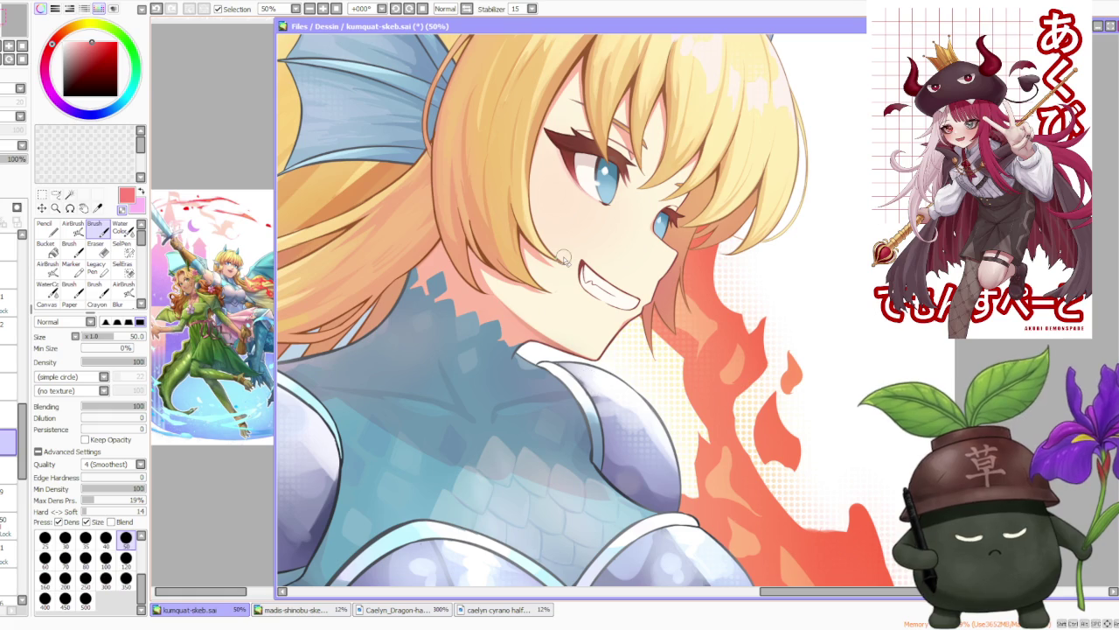
{"action": "scroll", "coordinate": [25, 373], "scroll_direction": "down", "scroll_amount": 3}
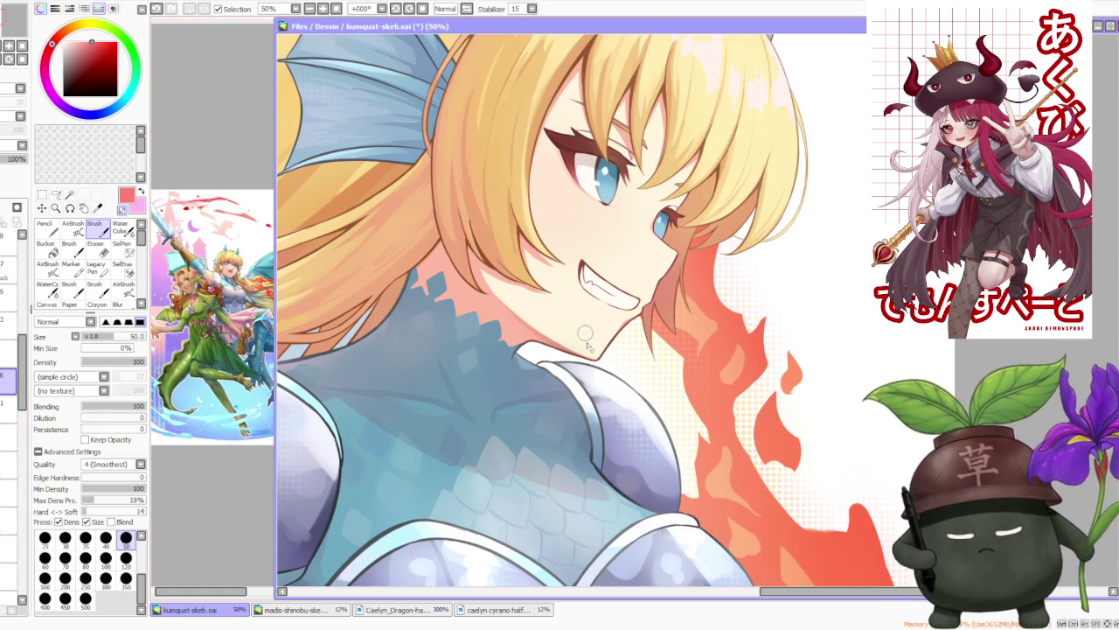
{"action": "scroll", "coordinate": [586, 337], "scroll_direction": "up", "scroll_amount": 3}
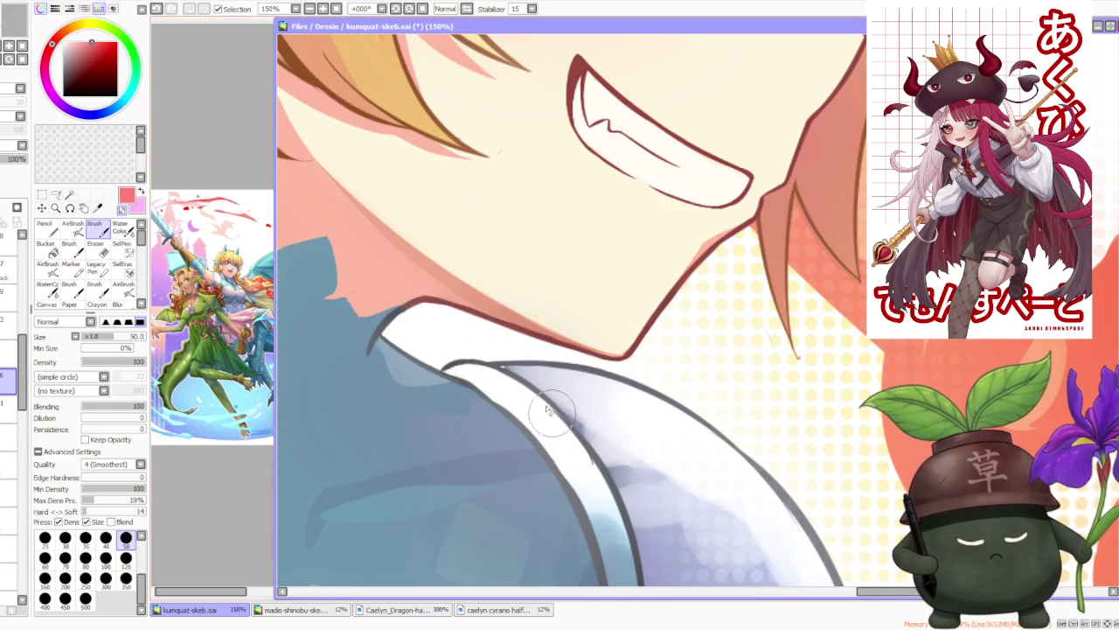
{"action": "left_click_drag", "start_coordinate": [556, 413], "coordinate": [567, 430]}
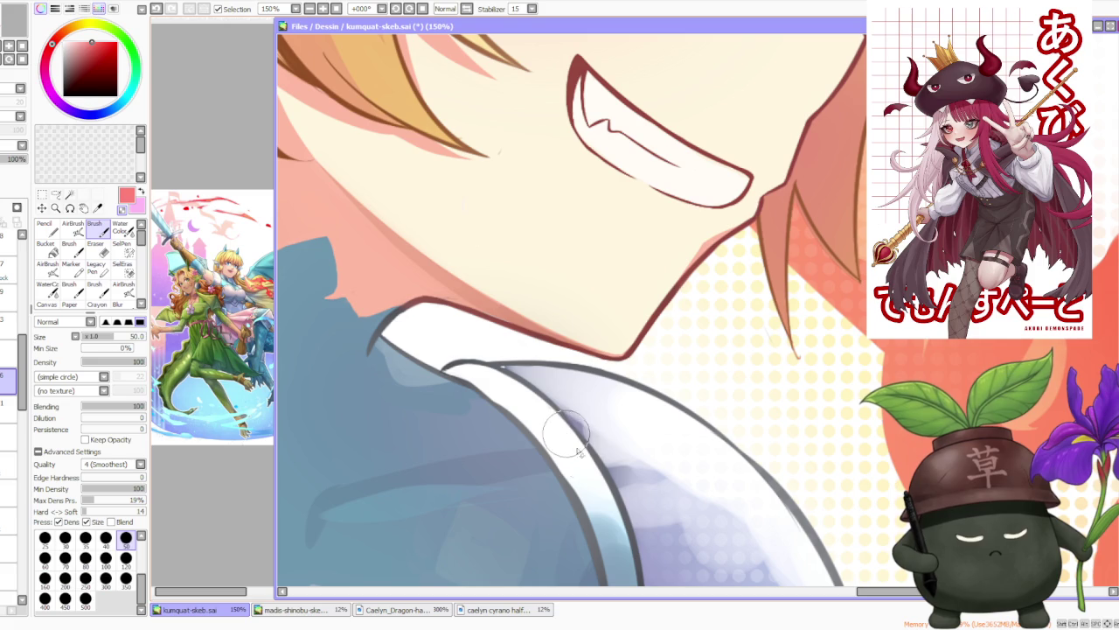
{"action": "left_click", "coordinate": [514, 372], "text": "alt"}
{"action": "key", "text": "ctrl+z"}
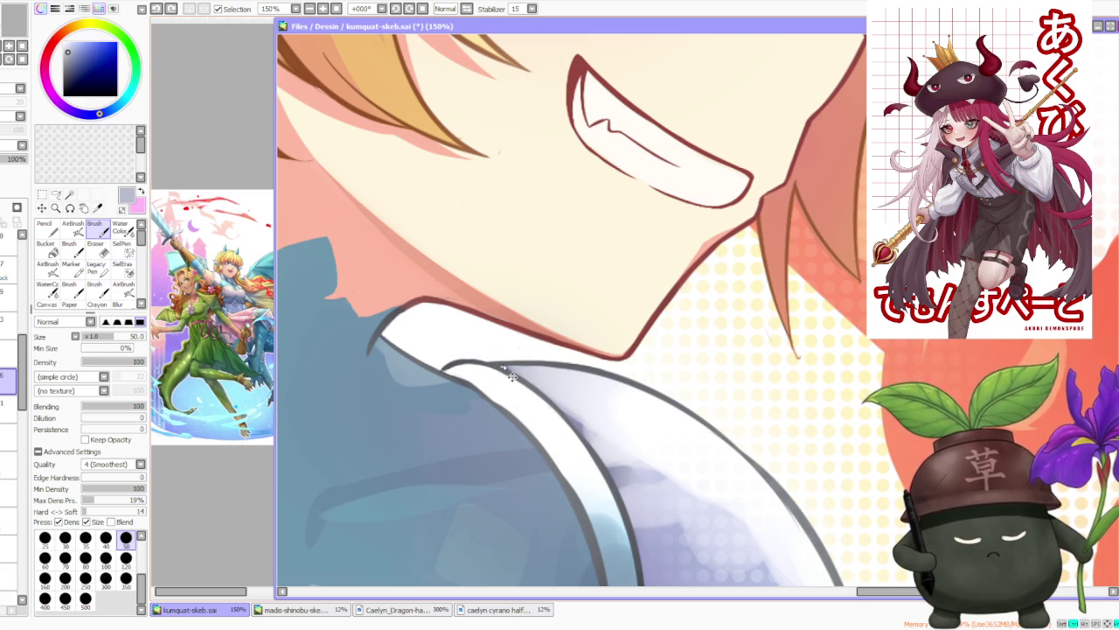
Step: On the line-art layer, thicken the shoulder plate's inner outline with the sampled dark line colour
{"action": "left_click", "coordinate": [8, 492]}
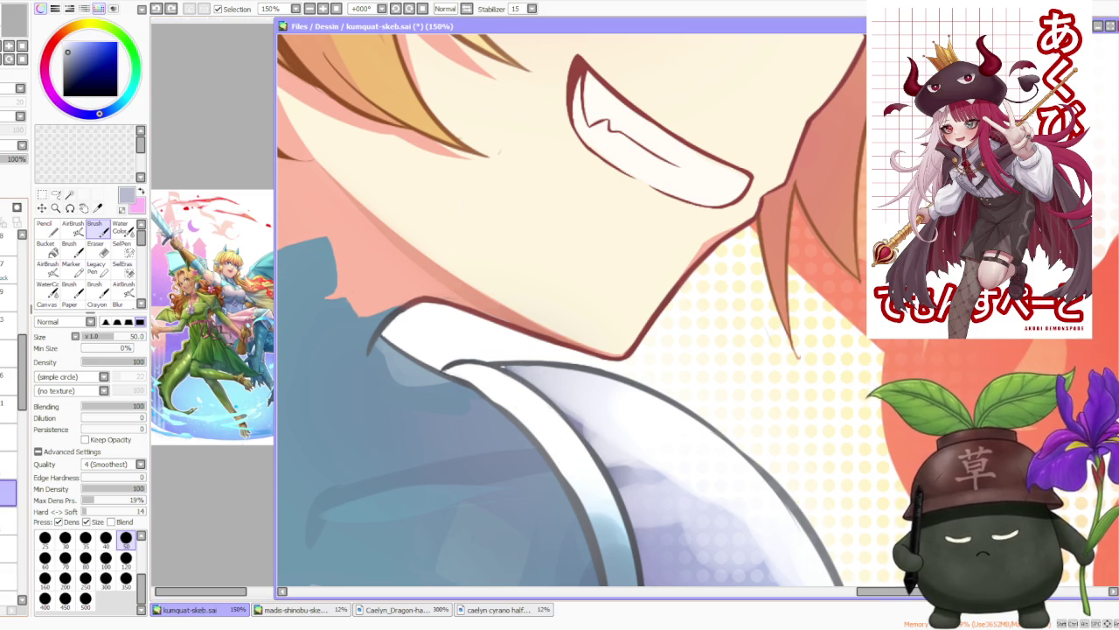
{"action": "left_click", "coordinate": [9, 547]}
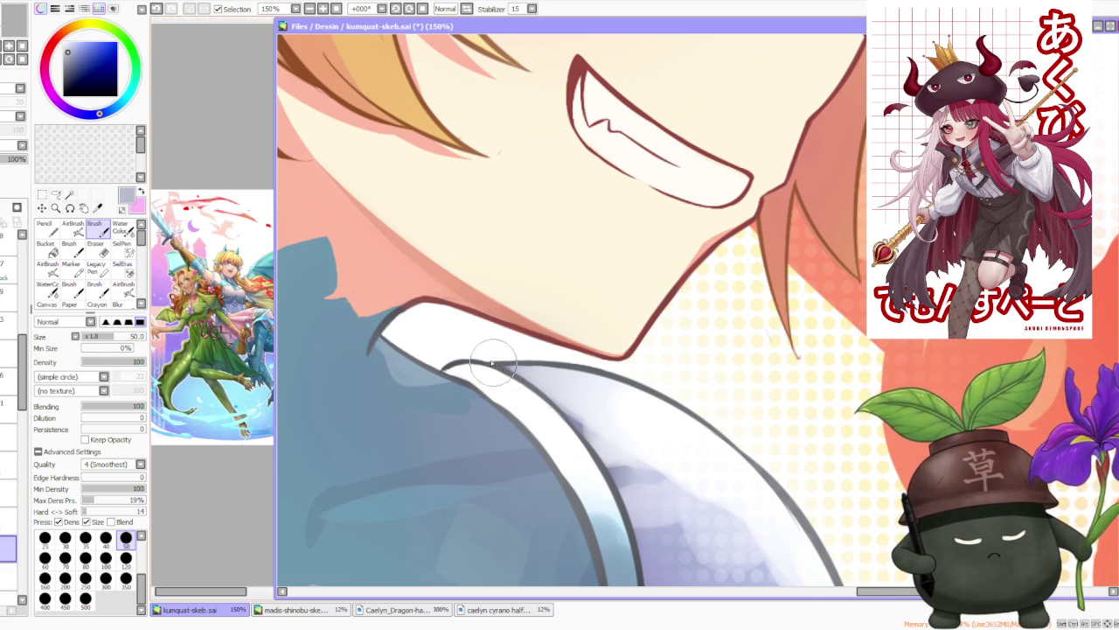
{"action": "scroll", "coordinate": [492, 362], "scroll_direction": "down", "scroll_amount": 3}
{"action": "scroll", "coordinate": [473, 310], "scroll_direction": "down", "scroll_amount": 1}
{"action": "scroll", "coordinate": [503, 396], "scroll_direction": "down", "scroll_amount": 1}
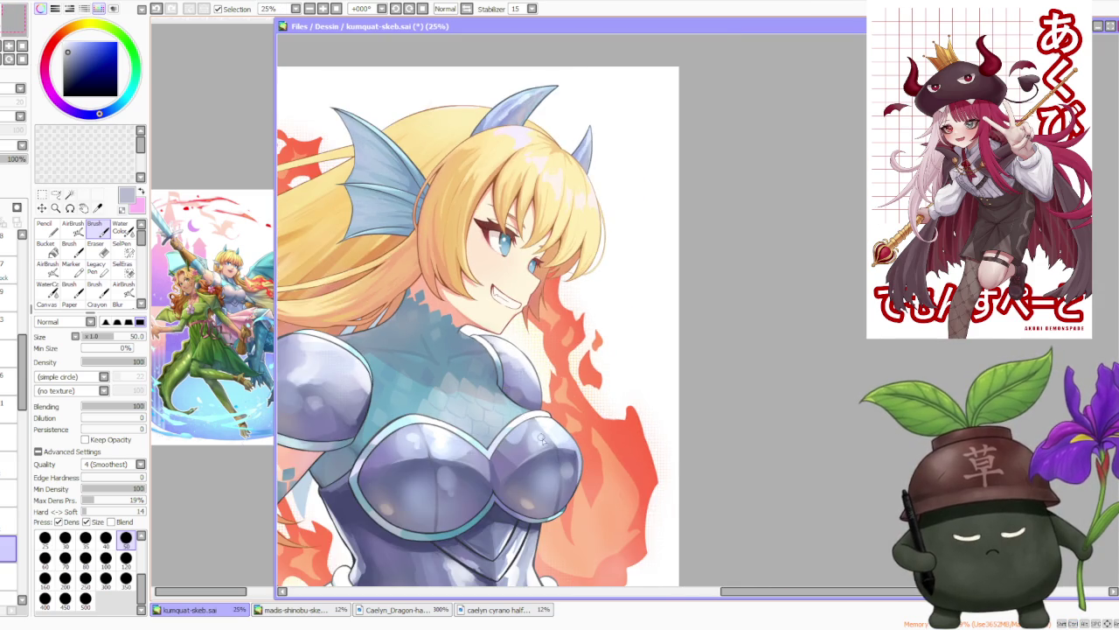
{"action": "scroll", "coordinate": [539, 438], "scroll_direction": "up", "scroll_amount": 2}
{"action": "scroll", "coordinate": [426, 324], "scroll_direction": "up", "scroll_amount": 3}
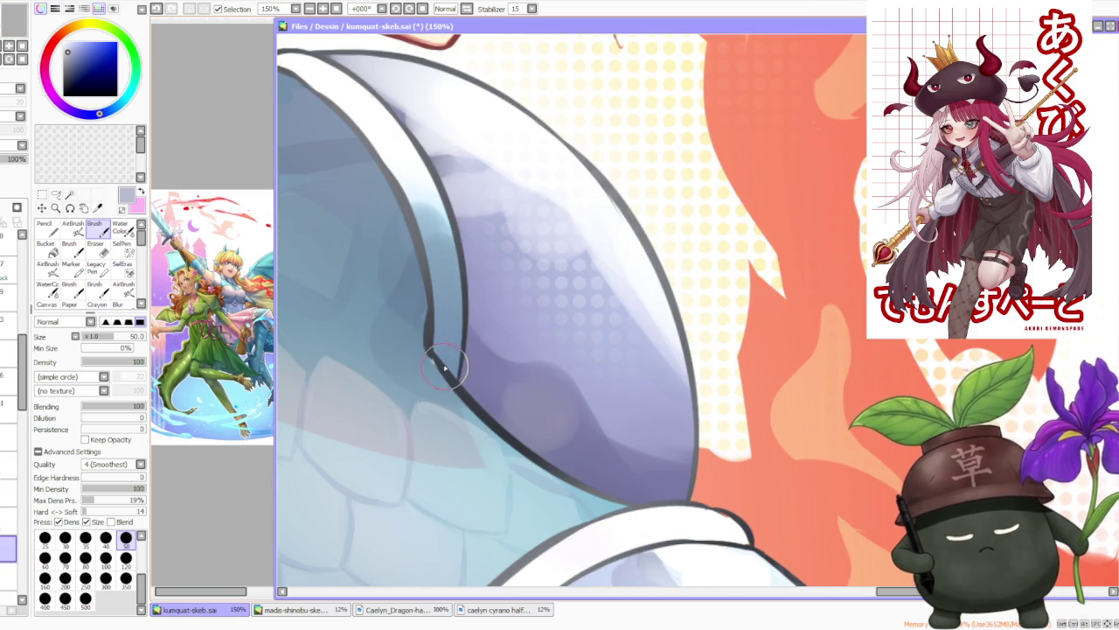
{"action": "left_click", "coordinate": [442, 359], "text": "alt"}
{"action": "left_click", "coordinate": [11, 377]}
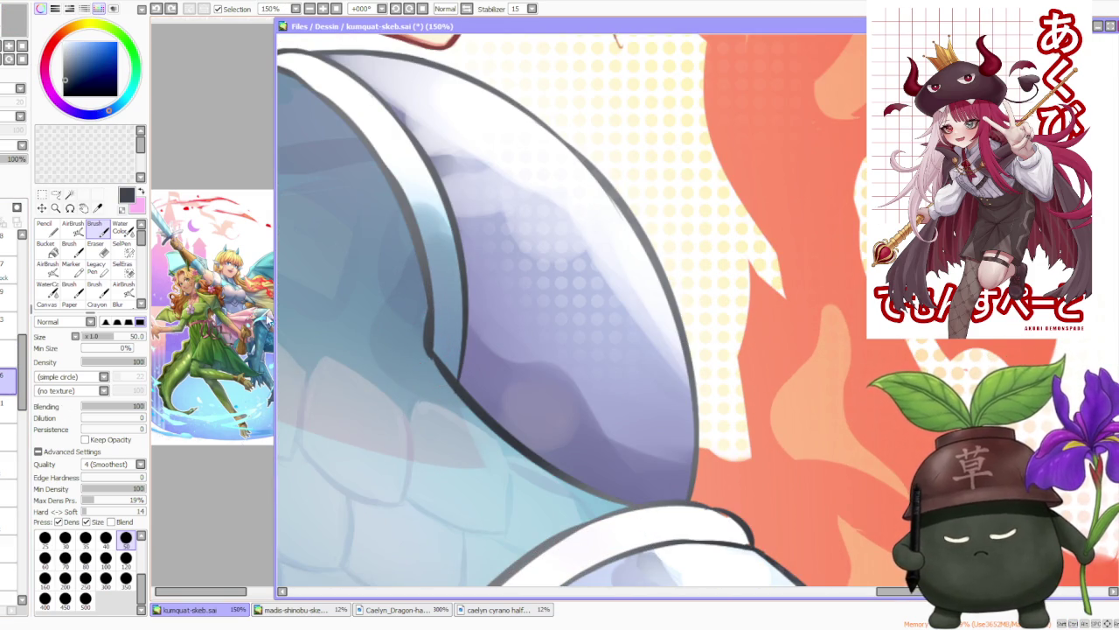
{"action": "left_click_drag", "start_coordinate": [442, 372], "coordinate": [428, 313]}
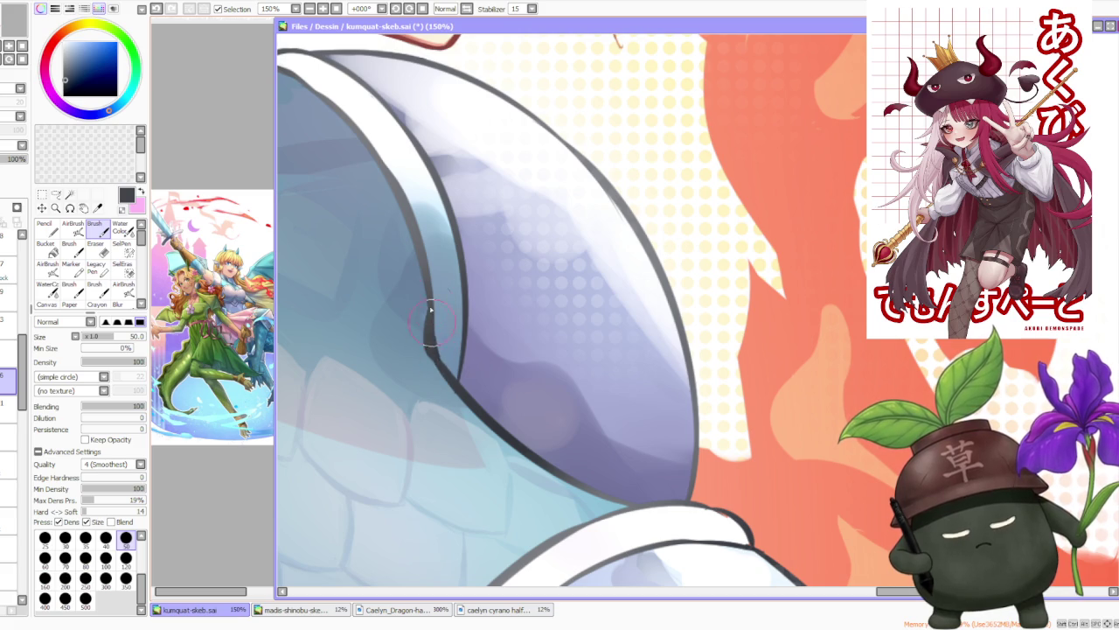
{"action": "scroll", "coordinate": [430, 310], "scroll_direction": "down", "scroll_amount": 2}
{"action": "scroll", "coordinate": [431, 310], "scroll_direction": "down", "scroll_amount": 2}
{"action": "scroll", "coordinate": [505, 325], "scroll_direction": "up", "scroll_amount": 3}
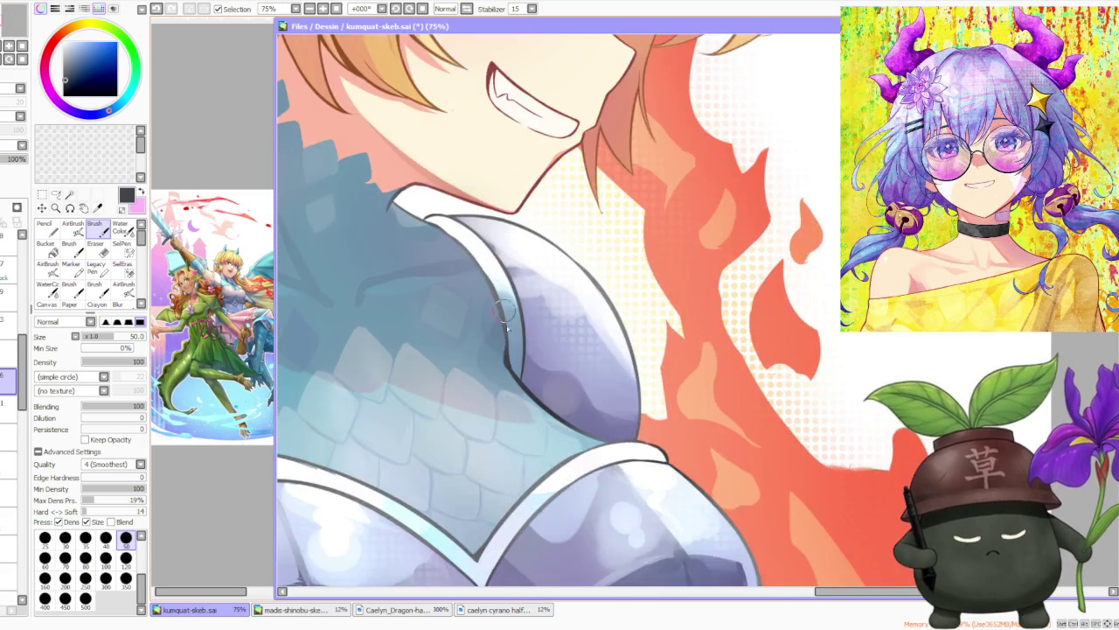
{"action": "scroll", "coordinate": [506, 326], "scroll_direction": "up", "scroll_amount": 2}
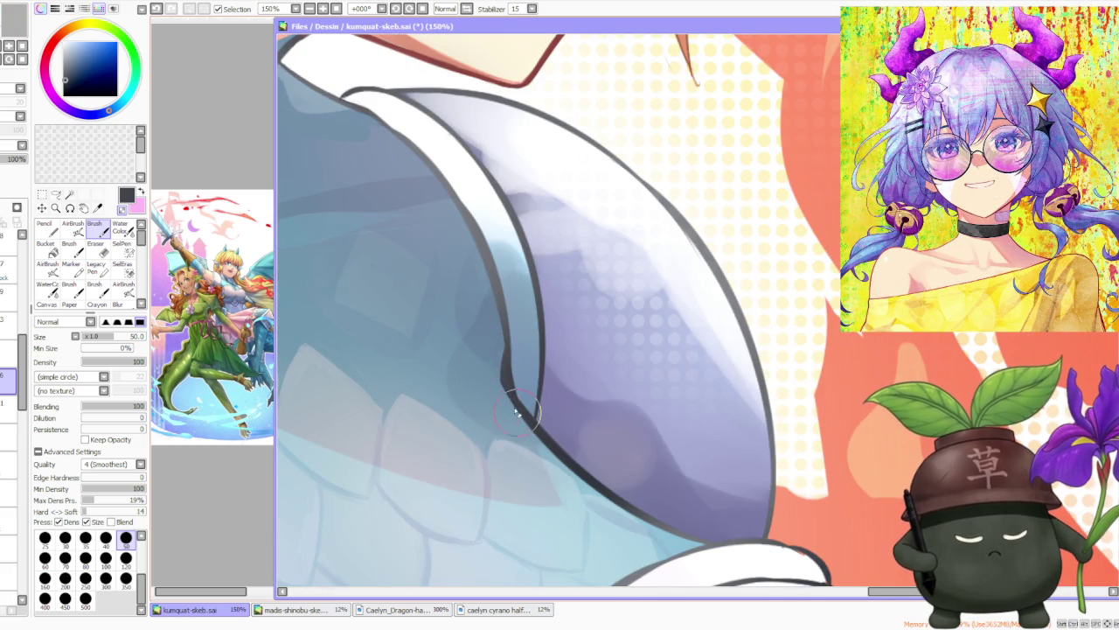
{"action": "scroll", "coordinate": [512, 378], "scroll_direction": "down", "scroll_amount": 3}
{"action": "scroll", "coordinate": [472, 350], "scroll_direction": "down", "scroll_amount": 2}
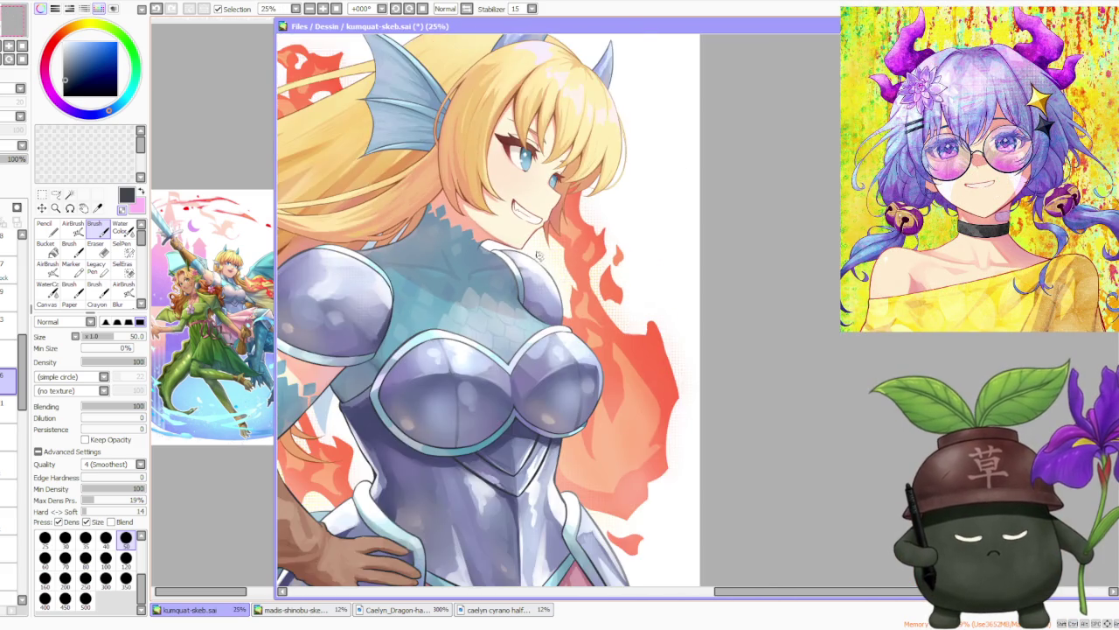
{"action": "scroll", "coordinate": [437, 328], "scroll_direction": "down", "scroll_amount": 1}
{"action": "scroll", "coordinate": [434, 324], "scroll_direction": "up", "scroll_amount": 3}
{"action": "scroll", "coordinate": [428, 345], "scroll_direction": "down", "scroll_amount": 2}
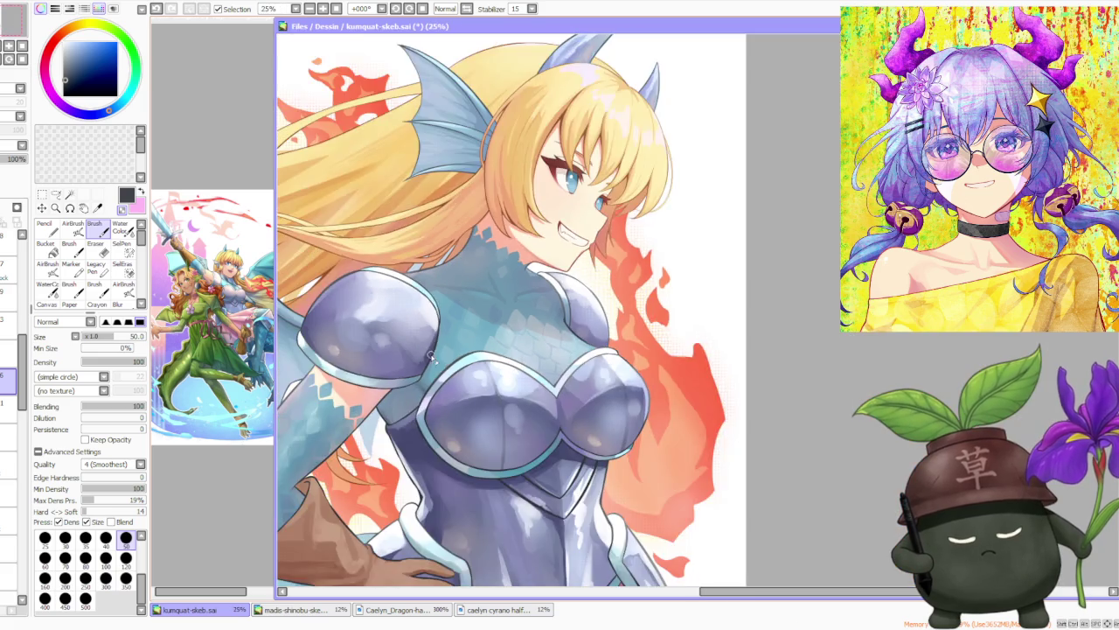
{"action": "scroll", "coordinate": [483, 254], "scroll_direction": "down", "scroll_amount": 1}
{"action": "scroll", "coordinate": [483, 303], "scroll_direction": "down", "scroll_amount": 1}
{"action": "scroll", "coordinate": [490, 302], "scroll_direction": "down", "scroll_amount": 1}
Step: Eyedrop the teal from the chest armor trim
{"action": "scroll", "coordinate": [450, 330], "scroll_direction": "down", "scroll_amount": 1}
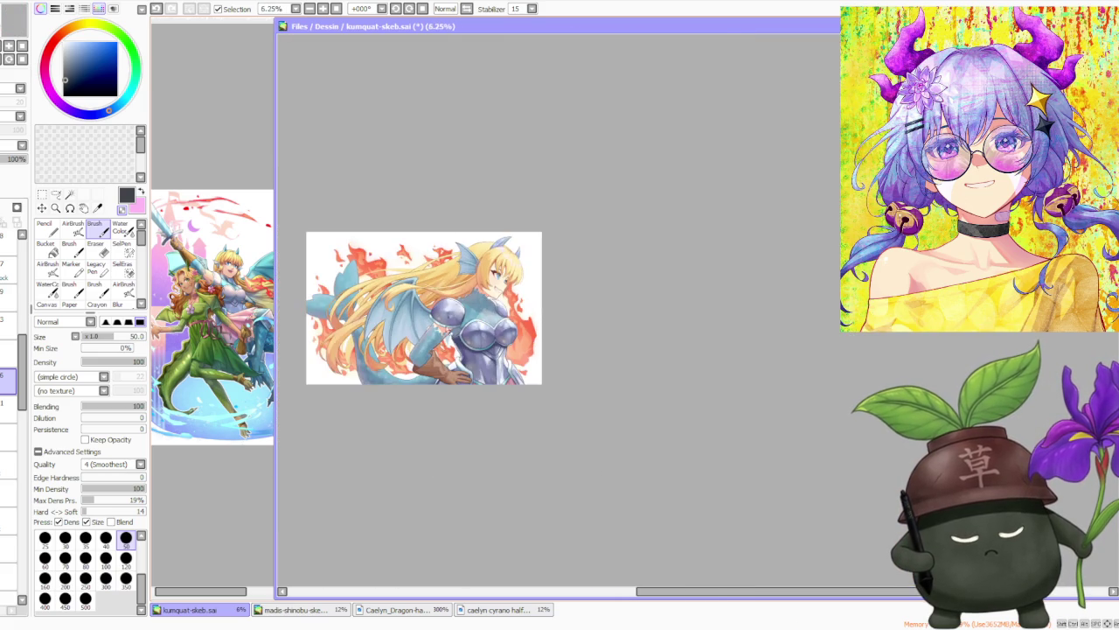
{"action": "scroll", "coordinate": [423, 349], "scroll_direction": "up", "scroll_amount": 2}
{"action": "scroll", "coordinate": [481, 343], "scroll_direction": "down", "scroll_amount": 1}
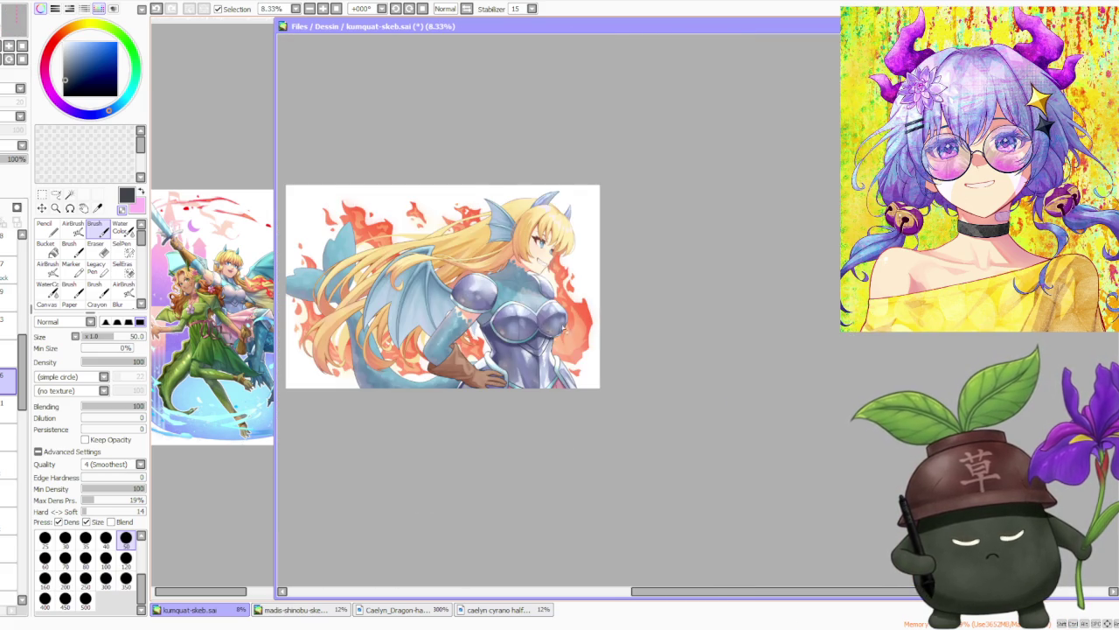
{"action": "scroll", "coordinate": [564, 329], "scroll_direction": "up", "scroll_amount": 3}
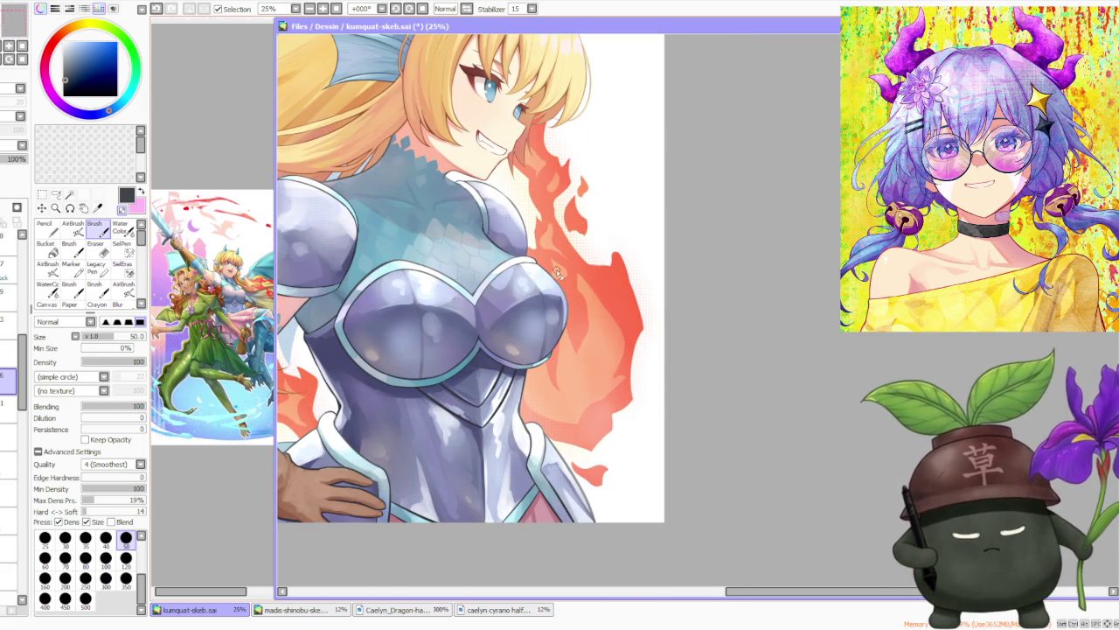
{"action": "scroll", "coordinate": [458, 298], "scroll_direction": "up", "scroll_amount": 2}
{"action": "scroll", "coordinate": [361, 283], "scroll_direction": "down", "scroll_amount": 1}
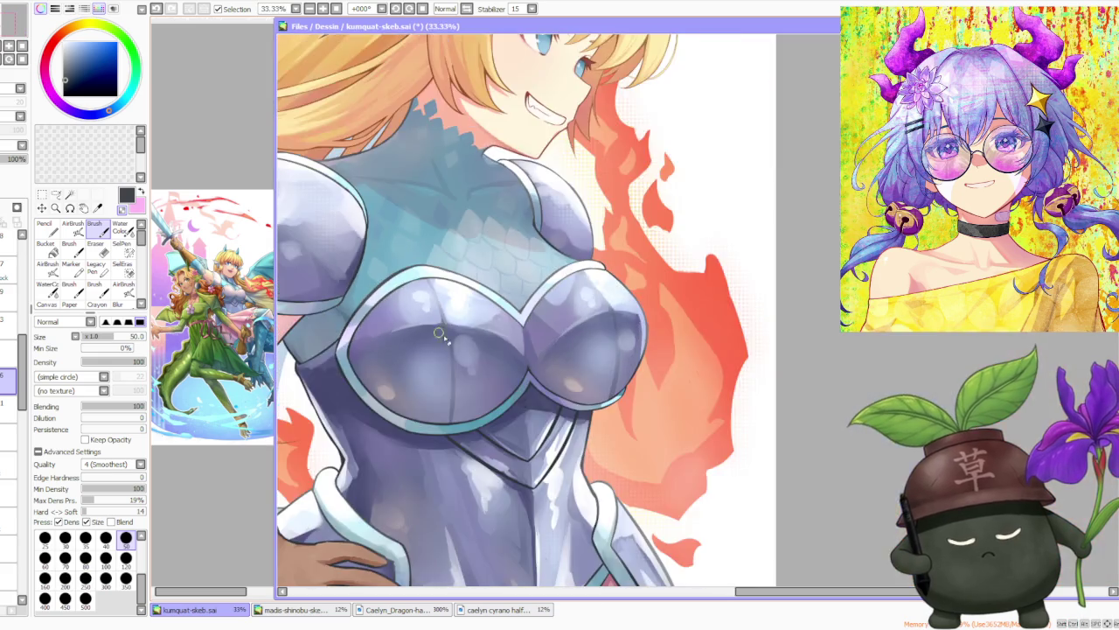
{"action": "scroll", "coordinate": [443, 337], "scroll_direction": "up", "scroll_amount": 1}
{"action": "scroll", "coordinate": [416, 360], "scroll_direction": "down", "scroll_amount": 1}
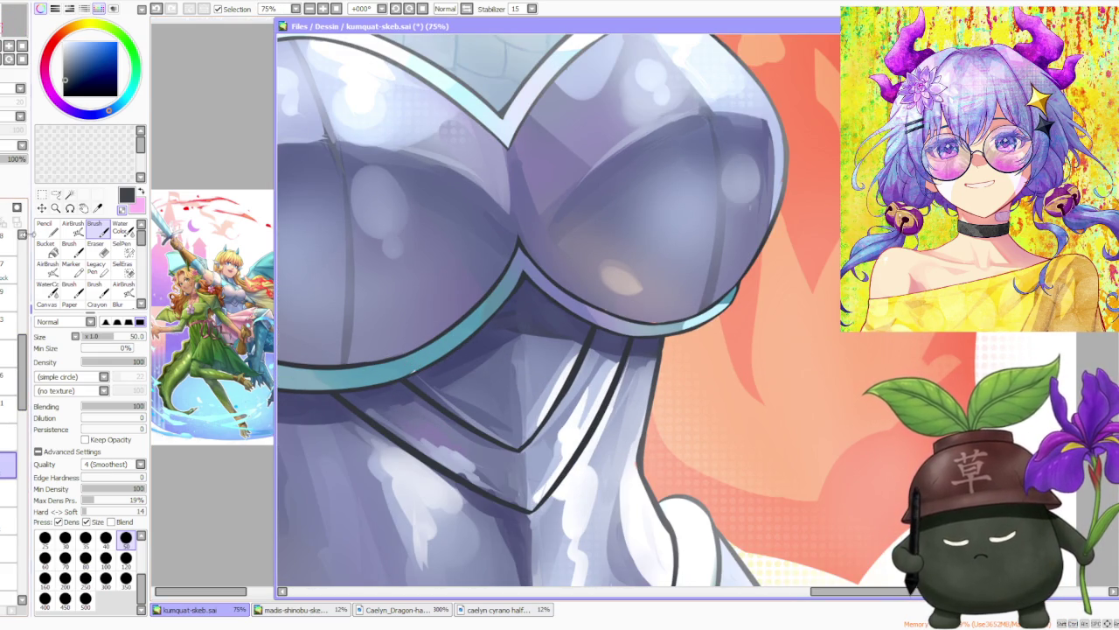
{"action": "left_click", "coordinate": [367, 363], "text": "alt"}
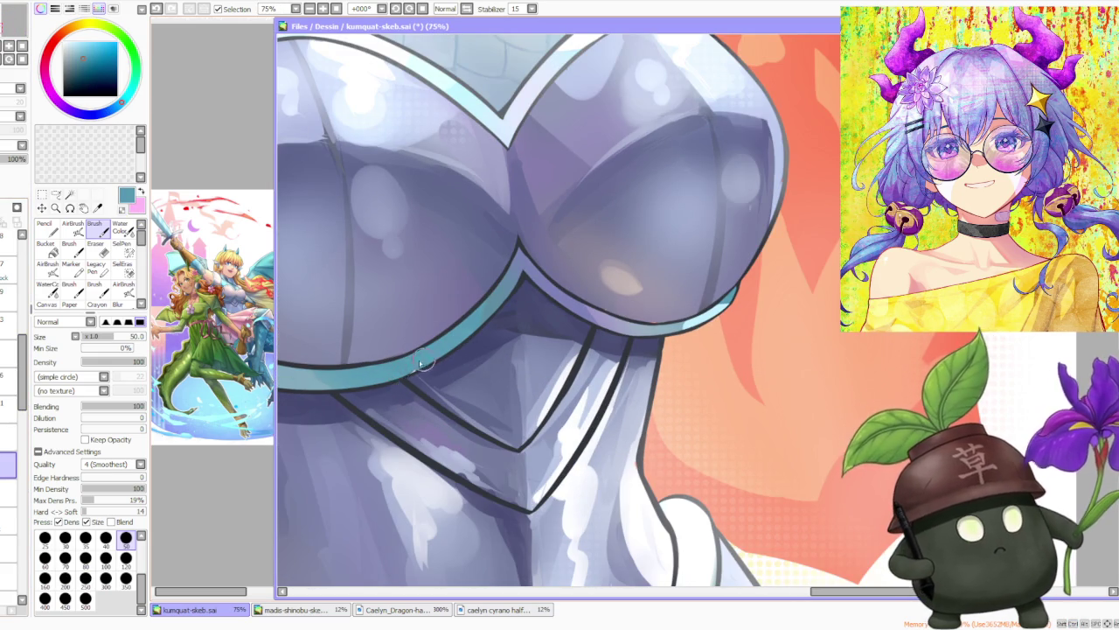
Step: Sample a dark colour from the chest armor and lighten it slightly to a muted dark grey
{"action": "scroll", "coordinate": [418, 367], "scroll_direction": "down", "scroll_amount": 1}
{"action": "scroll", "coordinate": [463, 315], "scroll_direction": "down", "scroll_amount": 1}
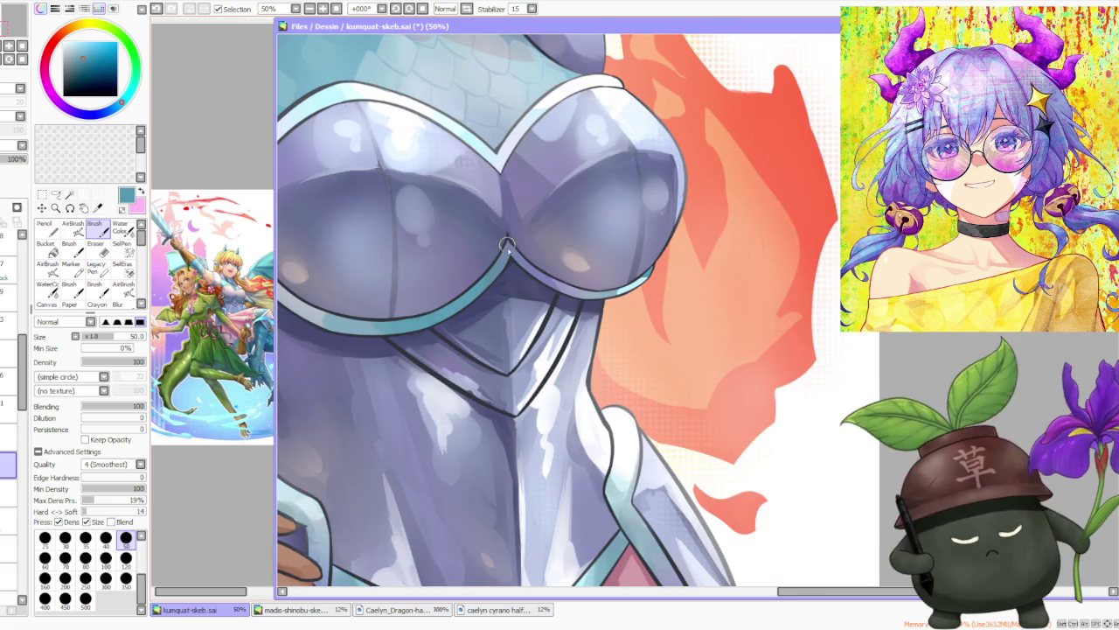
{"action": "scroll", "coordinate": [517, 266], "scroll_direction": "down", "scroll_amount": 1}
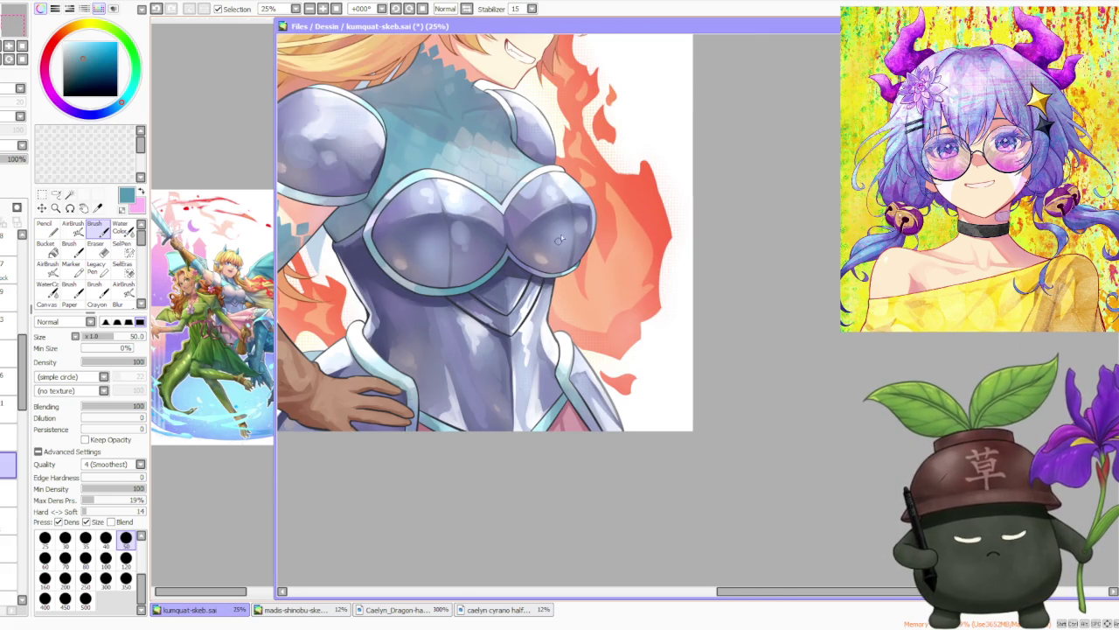
{"action": "scroll", "coordinate": [498, 245], "scroll_direction": "up", "scroll_amount": 2}
{"action": "right_click", "coordinate": [418, 349]}
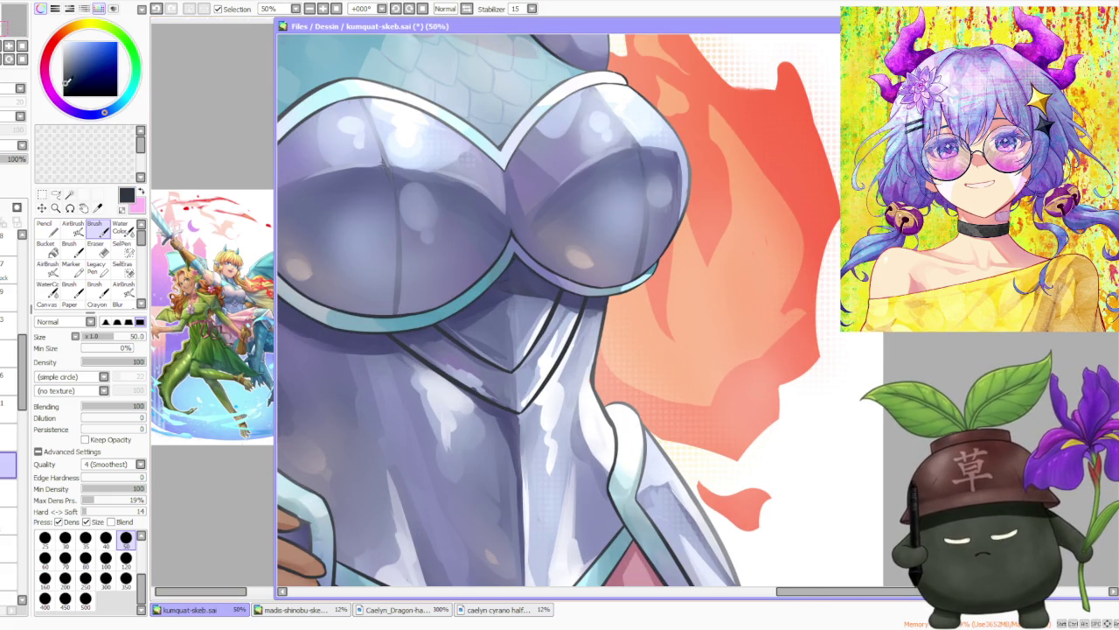
{"action": "left_click_drag", "start_coordinate": [67, 80], "coordinate": [66, 75]}
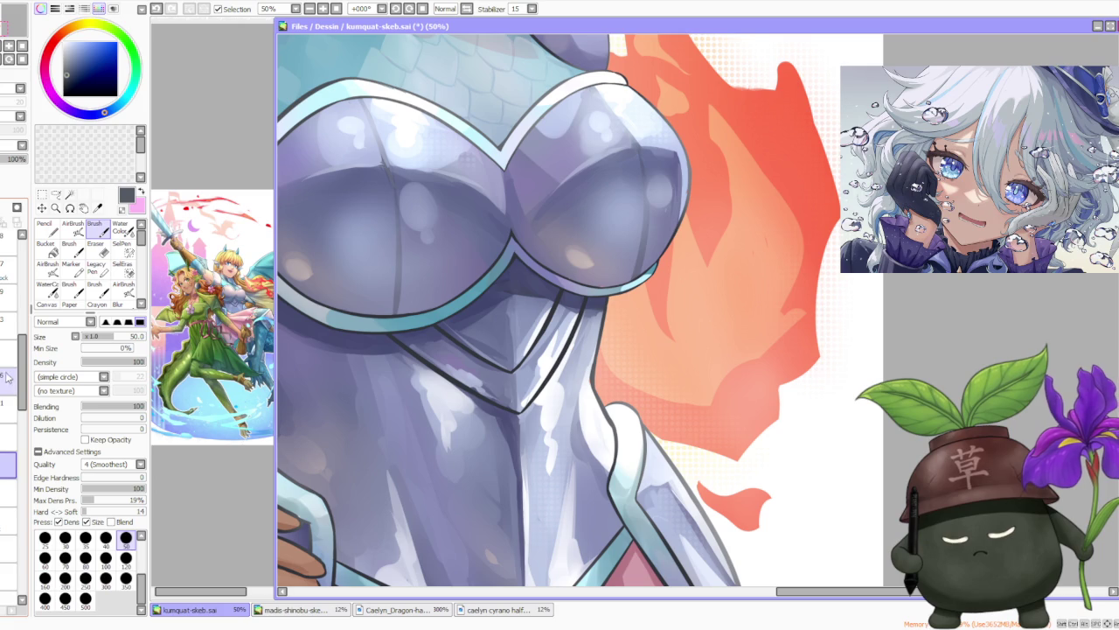
Step: Softly airbrush shading onto the chest armor below the neckline
{"action": "left_click", "coordinate": [6, 378]}
{"action": "left_click", "coordinate": [72, 229]}
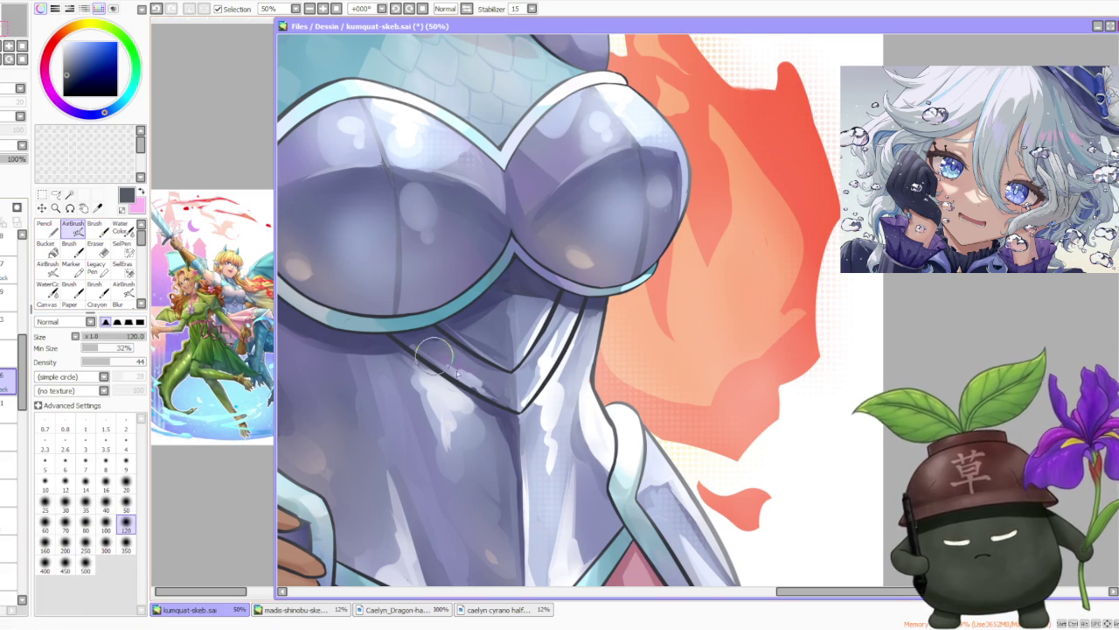
{"action": "left_click_drag", "start_coordinate": [435, 354], "coordinate": [463, 367]}
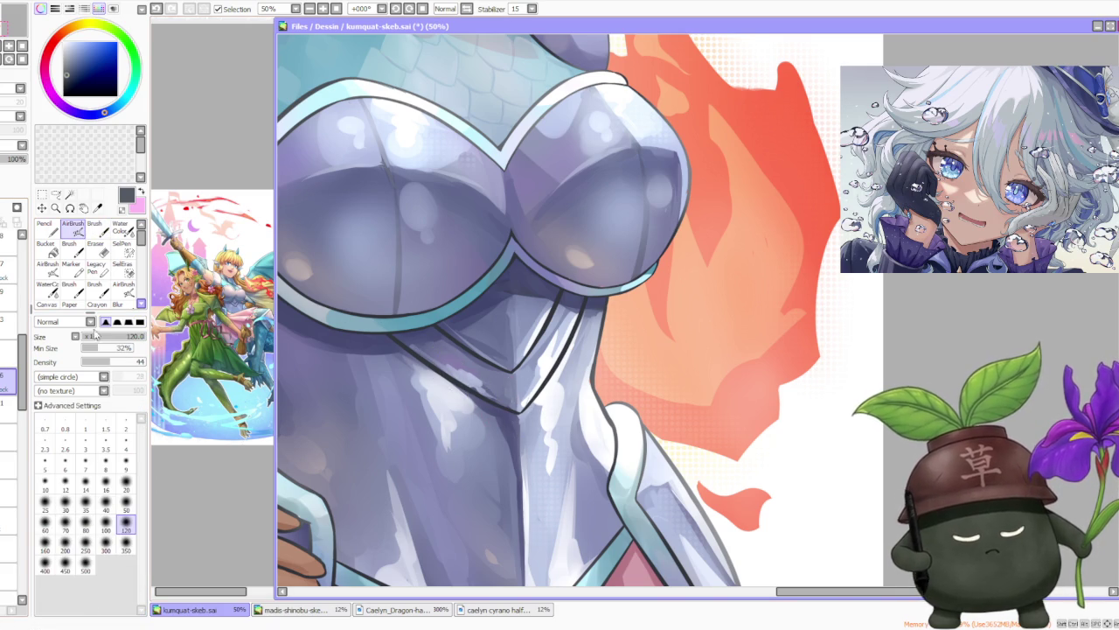
Step: On a lower layer, darken the armor's central seam outline, then select the Water Color brush
{"action": "left_click", "coordinate": [7, 468]}
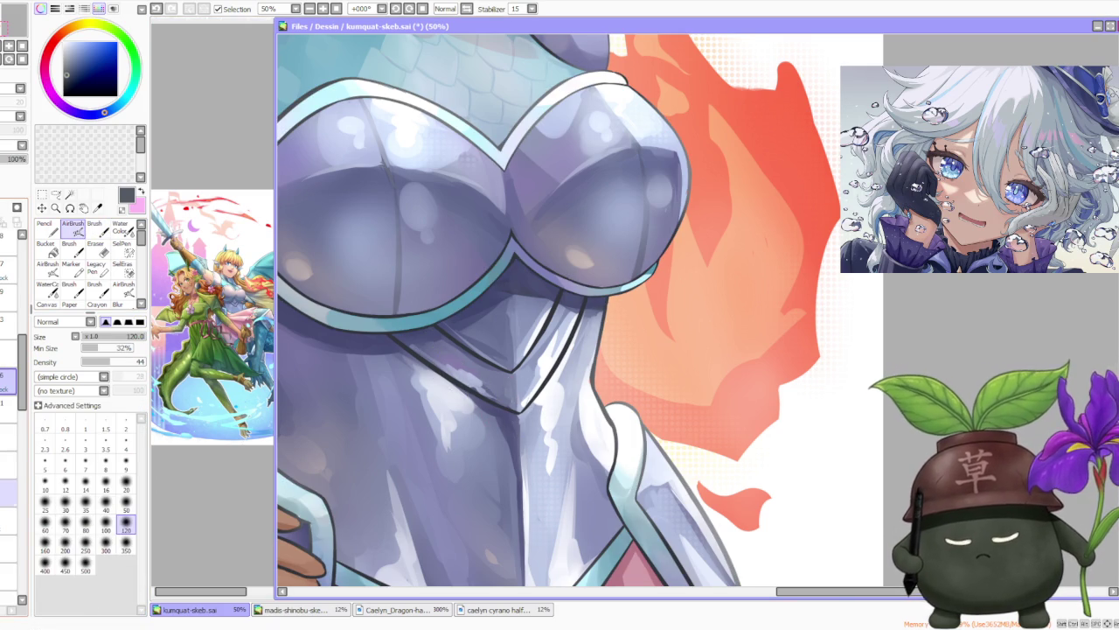
{"action": "left_click", "coordinate": [7, 493]}
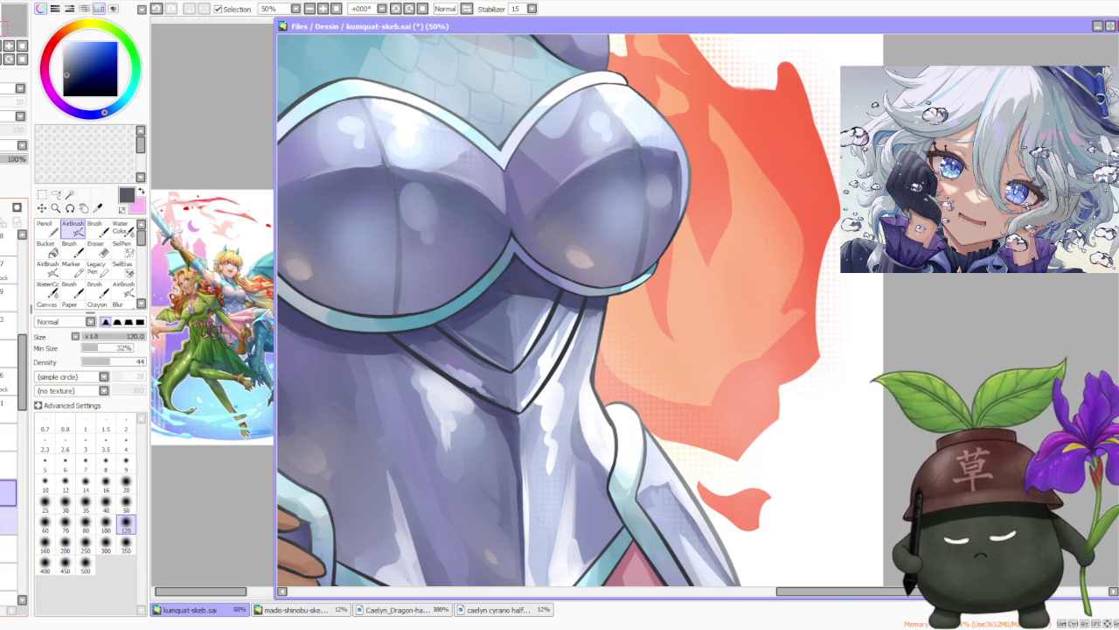
{"action": "left_click", "coordinate": [8, 520]}
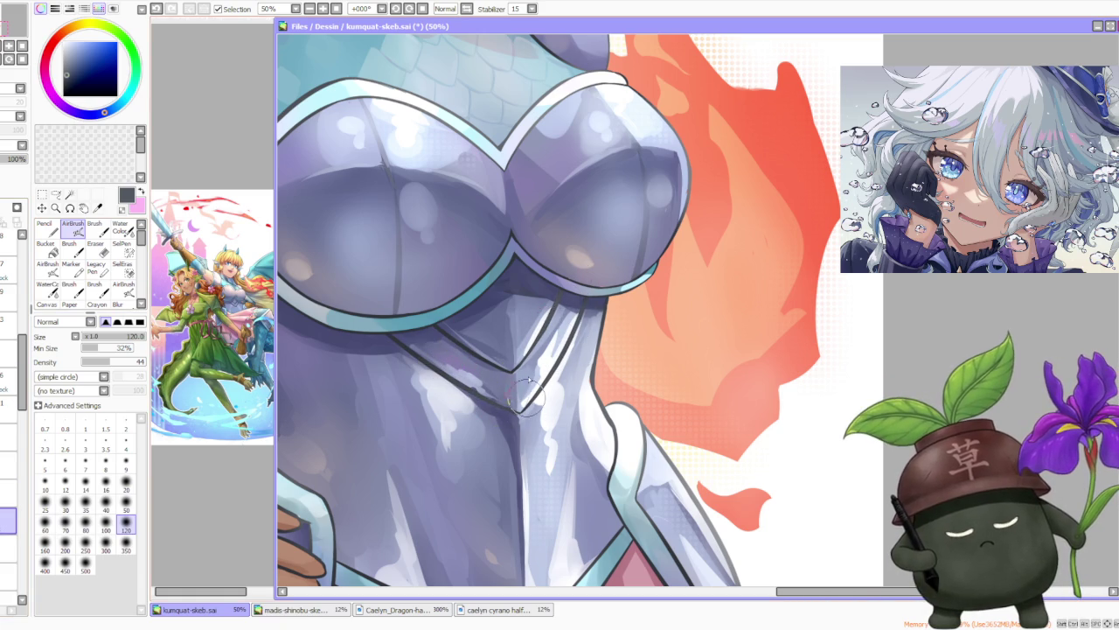
{"action": "left_click_drag", "start_coordinate": [525, 400], "coordinate": [579, 299]}
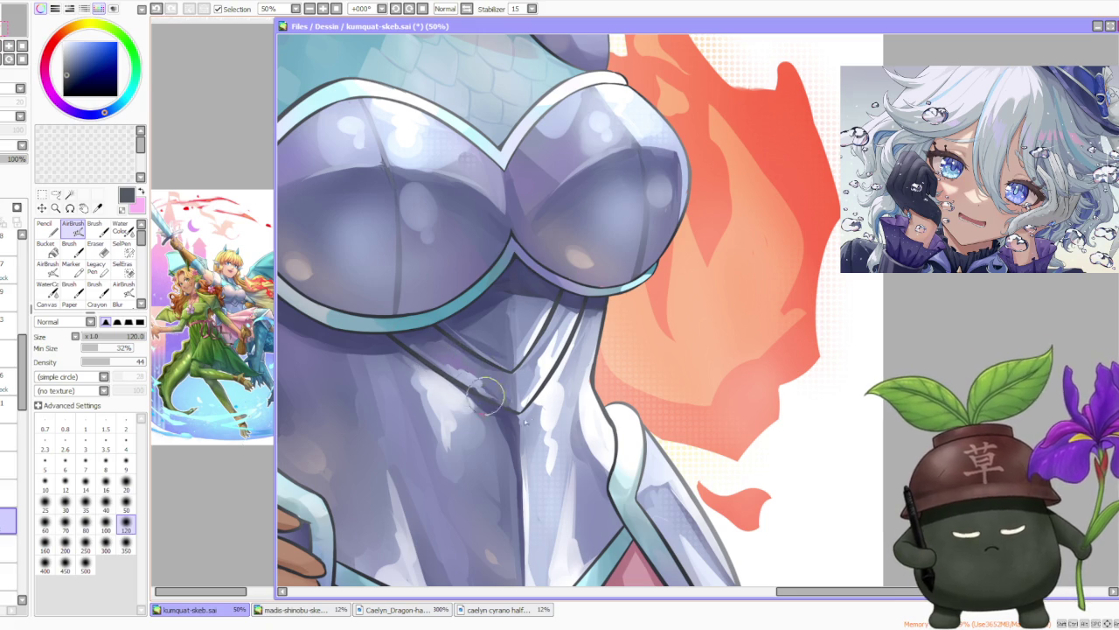
{"action": "scroll", "coordinate": [525, 350], "scroll_direction": "down", "scroll_amount": 3}
{"action": "scroll", "coordinate": [529, 297], "scroll_direction": "down", "scroll_amount": 1}
{"action": "scroll", "coordinate": [531, 299], "scroll_direction": "down", "scroll_amount": 1}
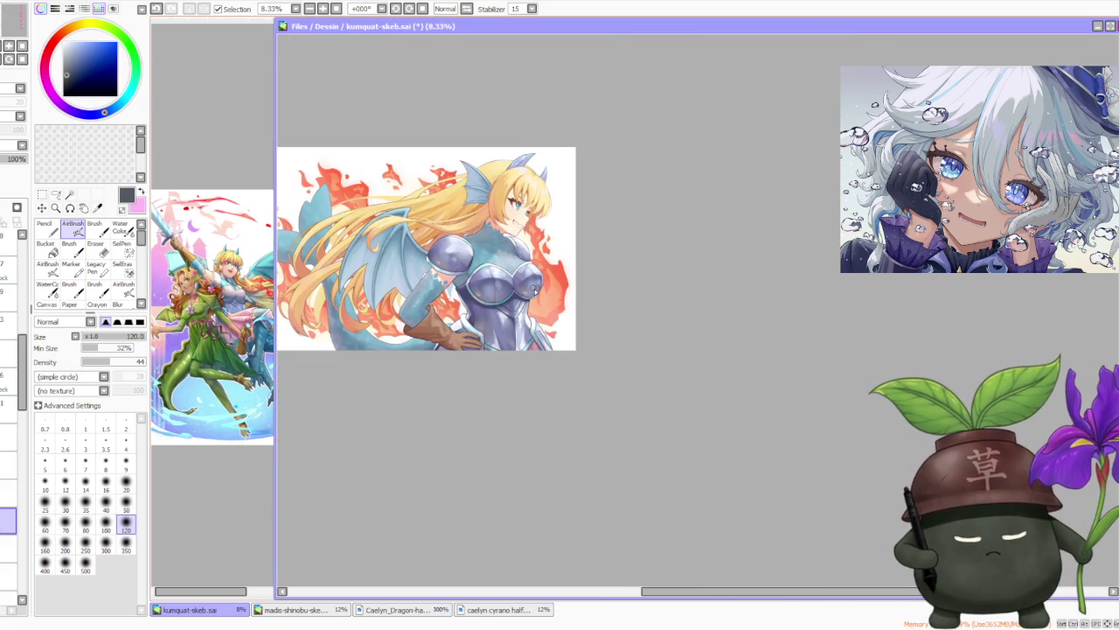
{"action": "scroll", "coordinate": [535, 292], "scroll_direction": "up", "scroll_amount": 3}
{"action": "scroll", "coordinate": [535, 291], "scroll_direction": "up", "scroll_amount": 2}
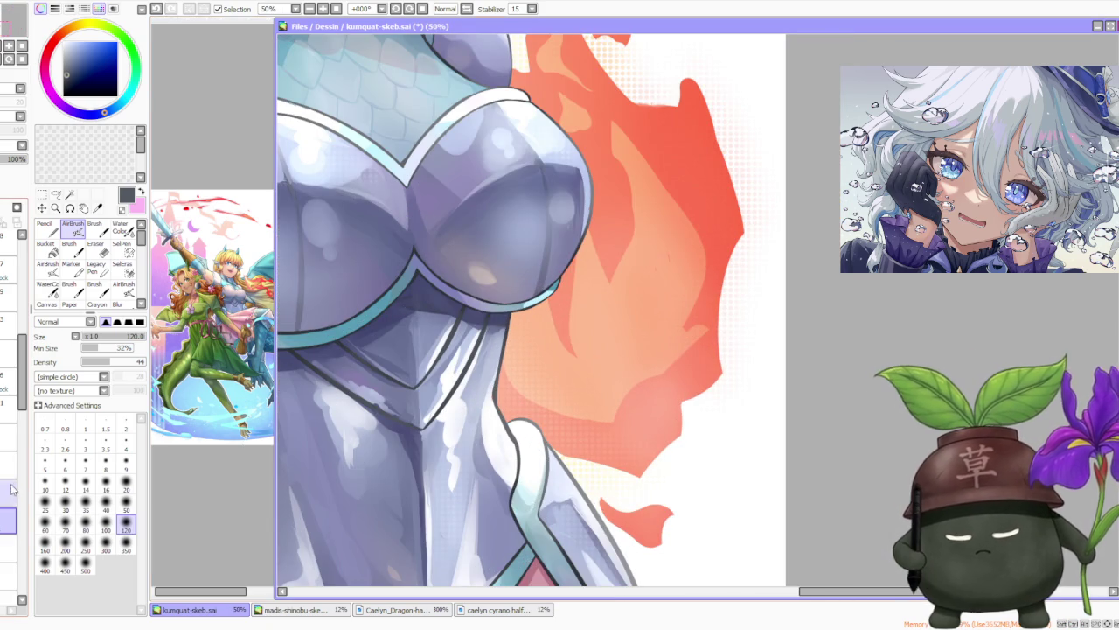
{"action": "left_click", "coordinate": [119, 231]}
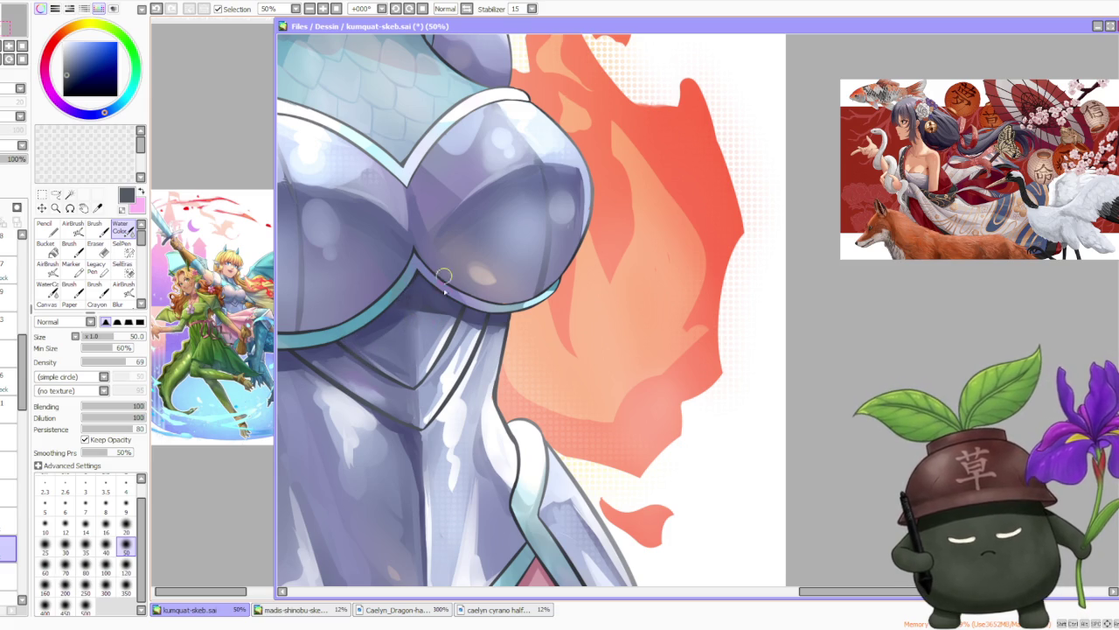
{"action": "scroll", "coordinate": [442, 357], "scroll_direction": "down", "scroll_amount": 1}
{"action": "scroll", "coordinate": [440, 363], "scroll_direction": "up", "scroll_amount": 2}
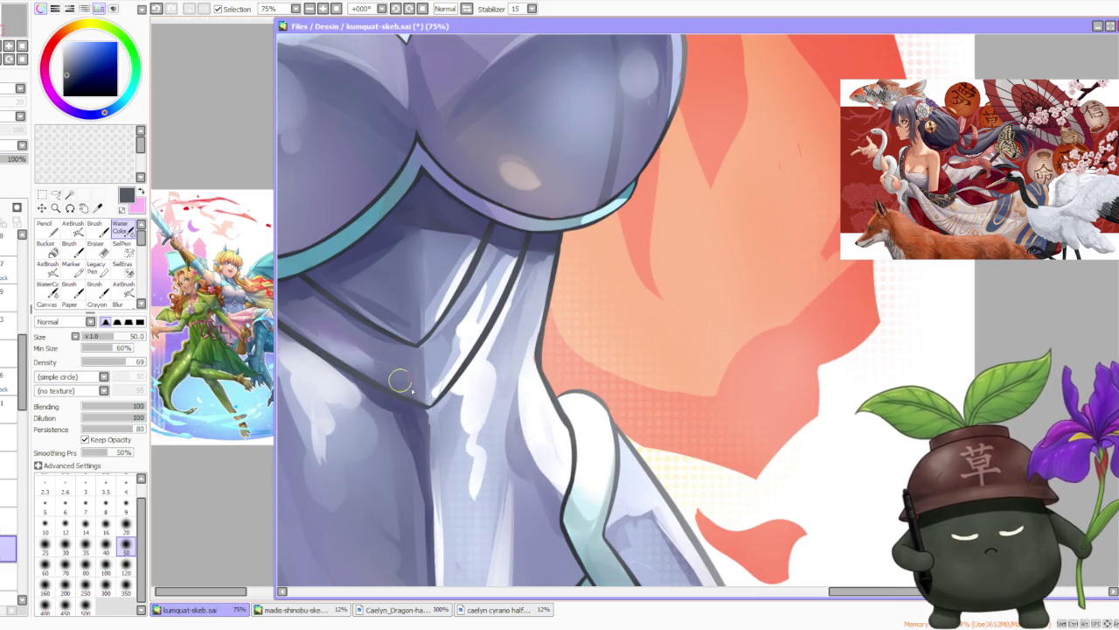
{"action": "scroll", "coordinate": [408, 324], "scroll_direction": "down", "scroll_amount": 1}
{"action": "scroll", "coordinate": [407, 324], "scroll_direction": "down", "scroll_amount": 2}
{"action": "scroll", "coordinate": [407, 324], "scroll_direction": "down", "scroll_amount": 1}
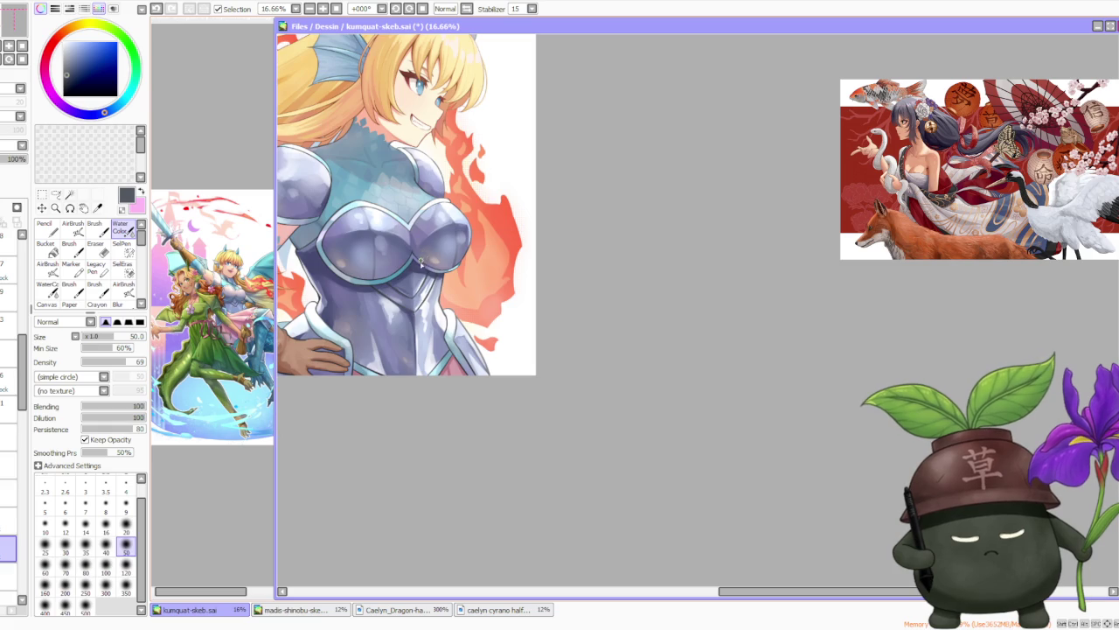
{"action": "scroll", "coordinate": [368, 333], "scroll_direction": "up", "scroll_amount": 2}
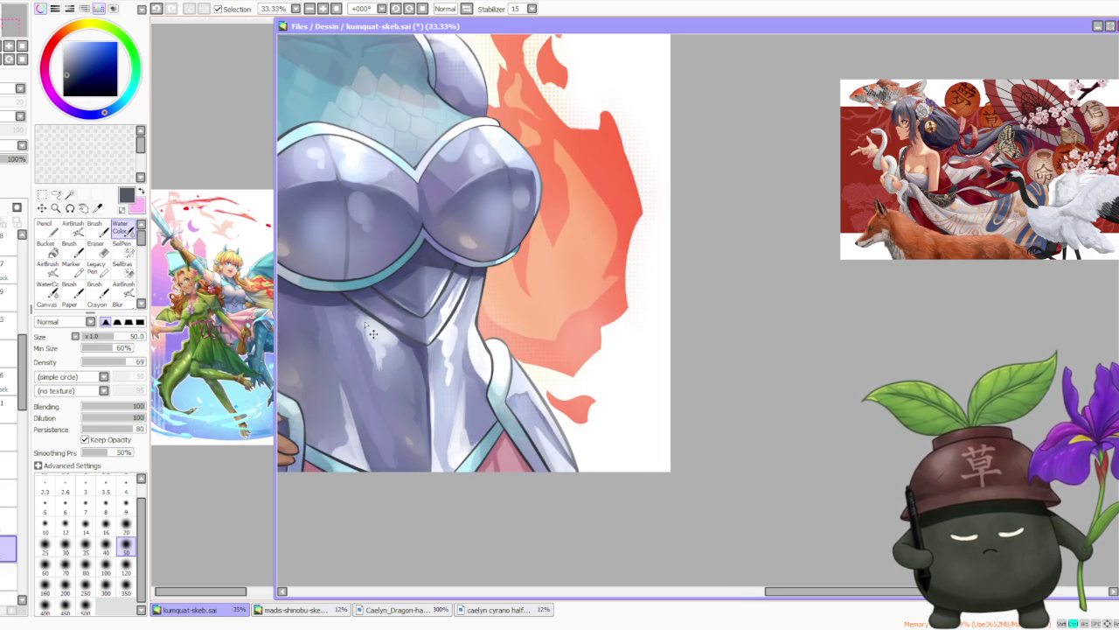
{"action": "scroll", "coordinate": [365, 322], "scroll_direction": "down", "scroll_amount": 1}
{"action": "scroll", "coordinate": [394, 344], "scroll_direction": "up", "scroll_amount": 1}
{"action": "scroll", "coordinate": [369, 381], "scroll_direction": "down", "scroll_amount": 1}
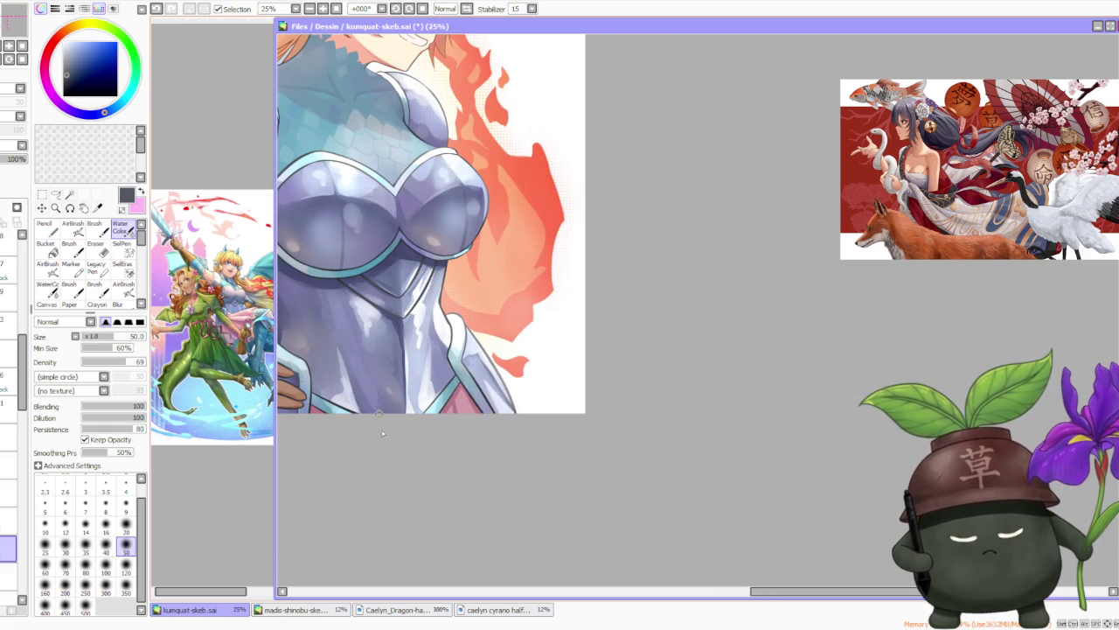
{"action": "scroll", "coordinate": [391, 321], "scroll_direction": "down", "scroll_amount": 1}
{"action": "scroll", "coordinate": [442, 290], "scroll_direction": "up", "scroll_amount": 1}
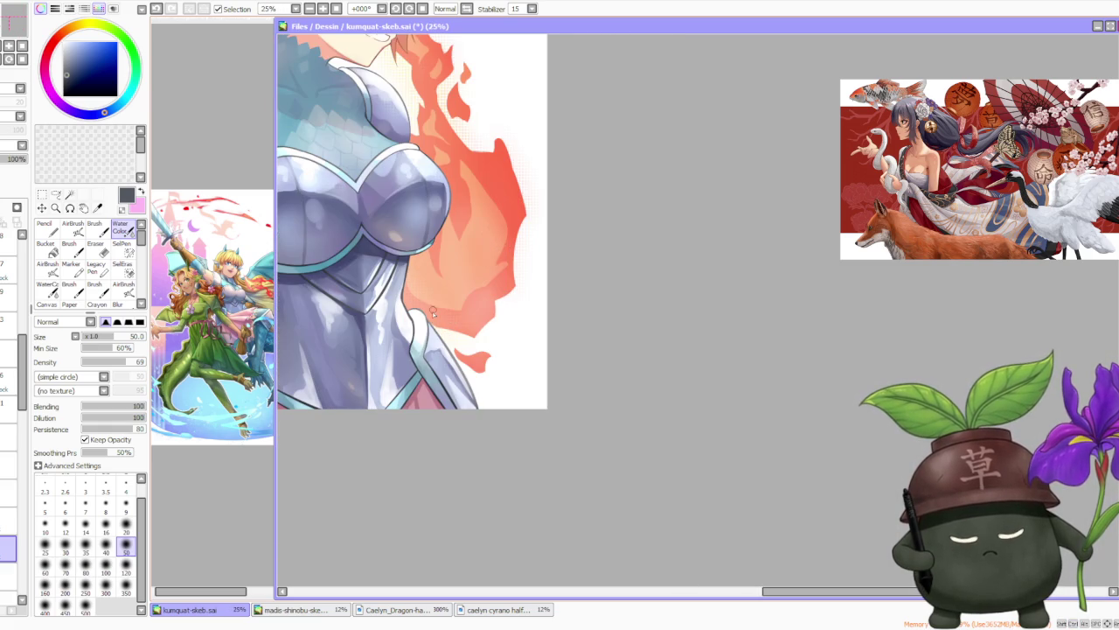
{"action": "scroll", "coordinate": [438, 346], "scroll_direction": "up", "scroll_amount": 2}
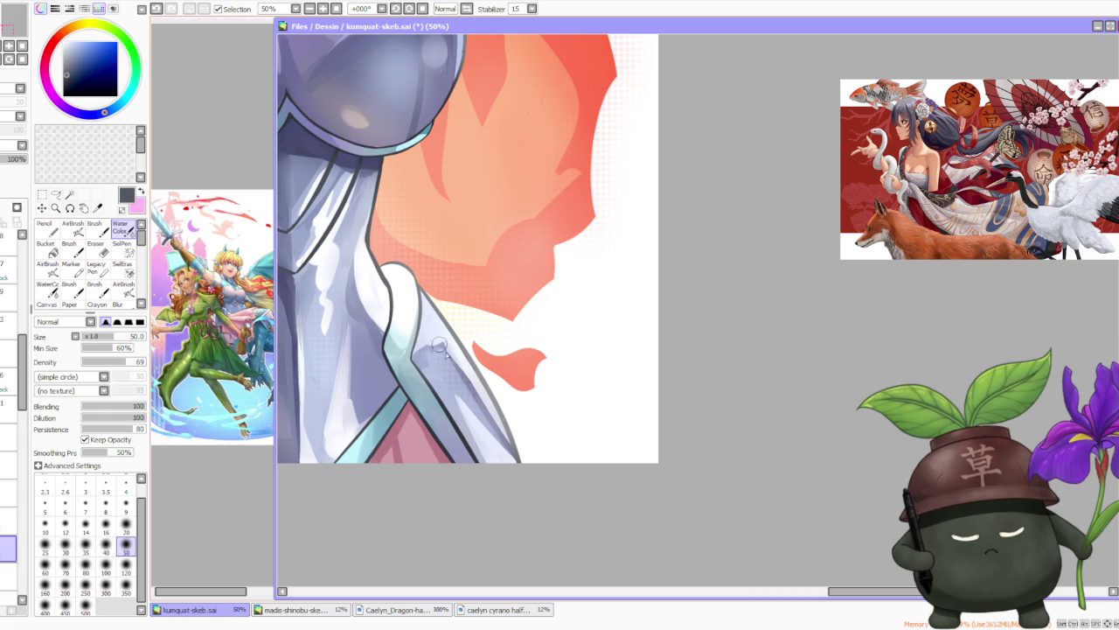
{"action": "scroll", "coordinate": [455, 354], "scroll_direction": "down", "scroll_amount": 1}
{"action": "scroll", "coordinate": [466, 381], "scroll_direction": "down", "scroll_amount": 2}
{"action": "scroll", "coordinate": [449, 341], "scroll_direction": "down", "scroll_amount": 1}
{"action": "scroll", "coordinate": [448, 325], "scroll_direction": "down", "scroll_amount": 1}
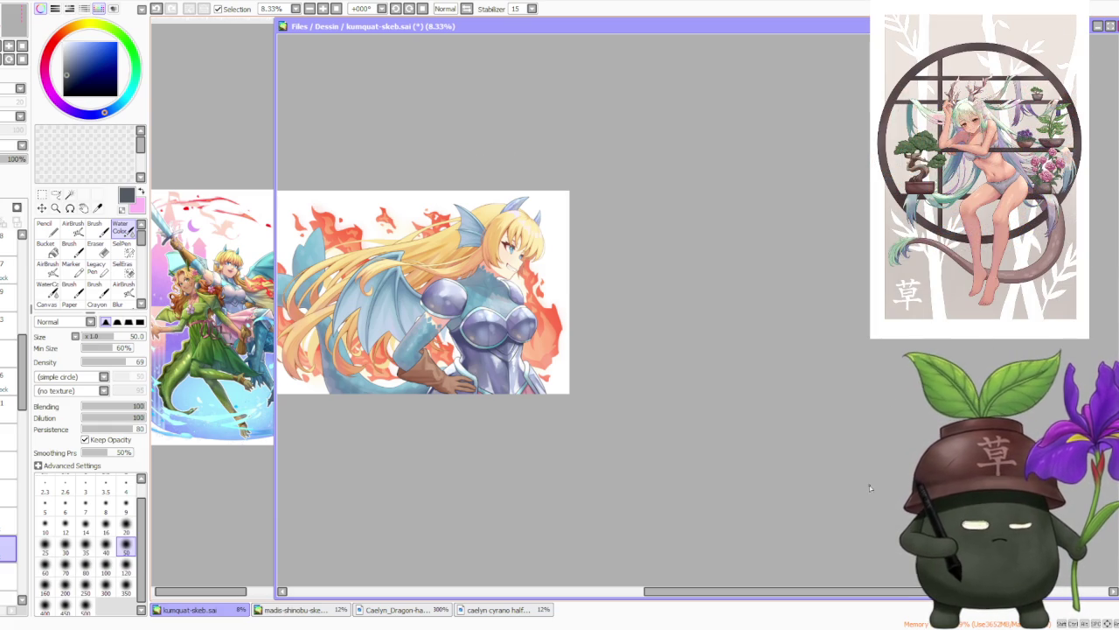
Step: Zoom in and out across the dragon girl illustration to review the whole artwork
{"action": "scroll", "coordinate": [715, 341], "scroll_direction": "down", "scroll_amount": 1}
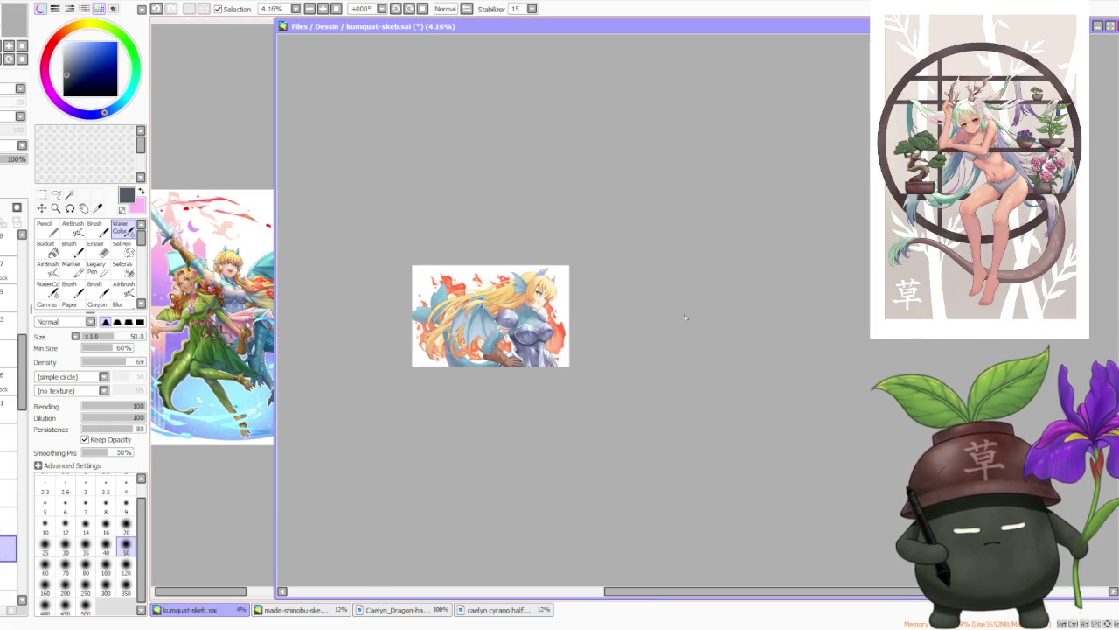
{"action": "scroll", "coordinate": [443, 289], "scroll_direction": "up", "scroll_amount": 1}
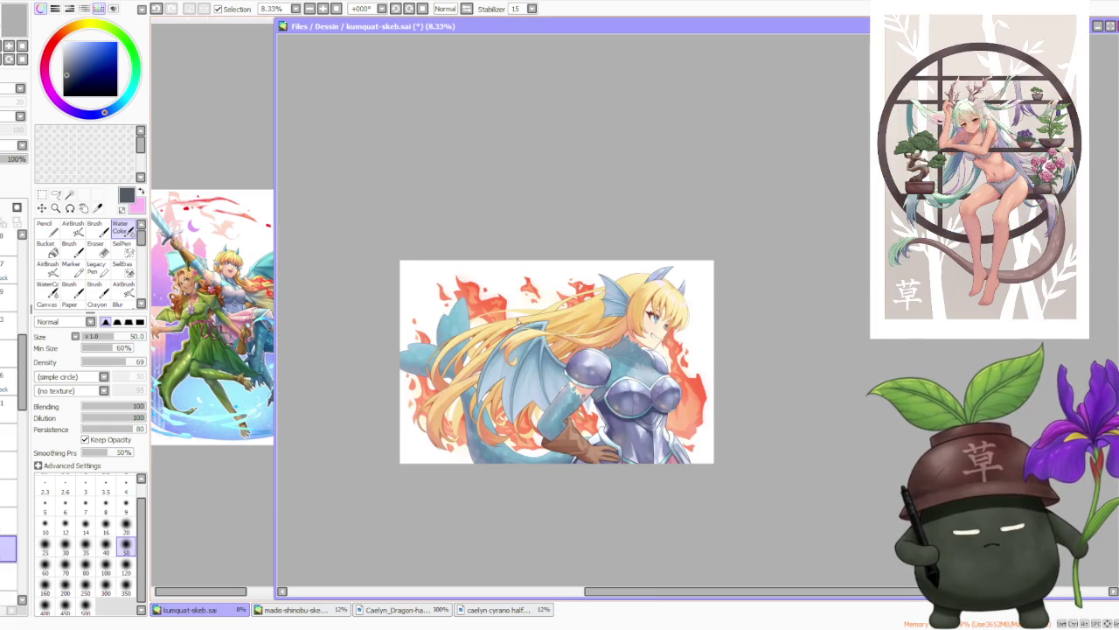
{"action": "scroll", "coordinate": [519, 321], "scroll_direction": "up", "scroll_amount": 1}
{"action": "scroll", "coordinate": [520, 315], "scroll_direction": "up", "scroll_amount": 1}
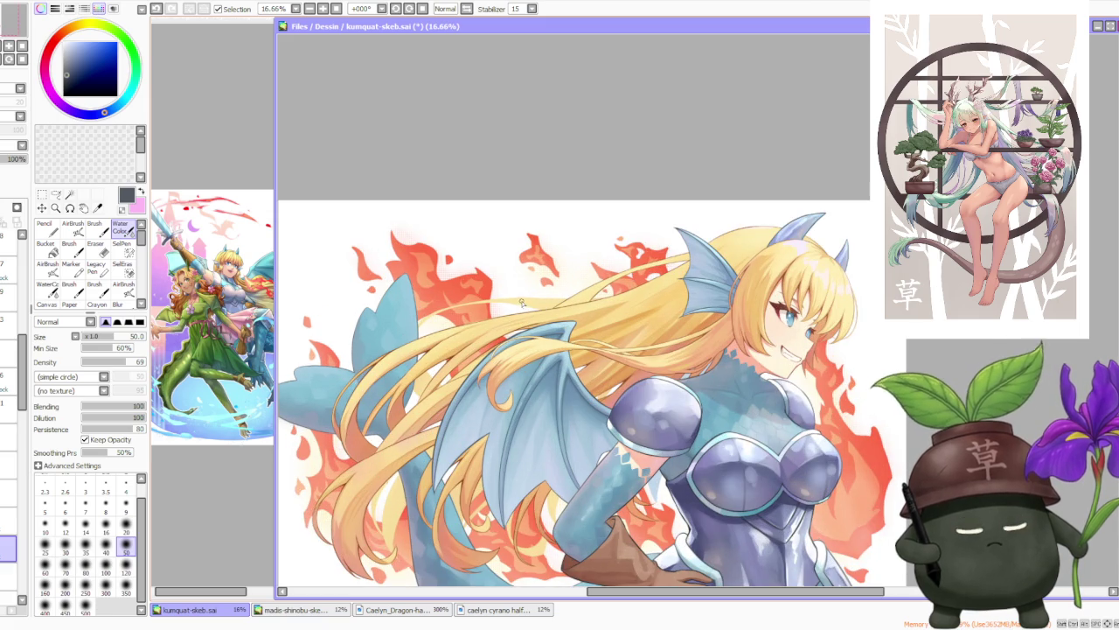
{"action": "scroll", "coordinate": [520, 303], "scroll_direction": "down", "scroll_amount": 2}
{"action": "scroll", "coordinate": [464, 319], "scroll_direction": "up", "scroll_amount": 1}
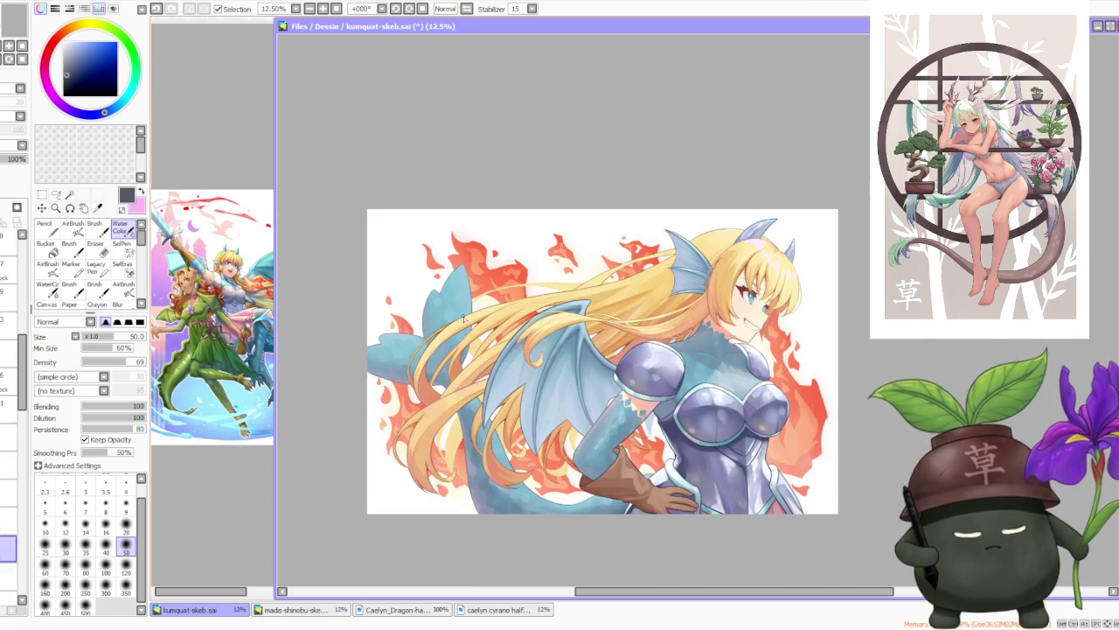
{"action": "scroll", "coordinate": [464, 319], "scroll_direction": "up", "scroll_amount": 1}
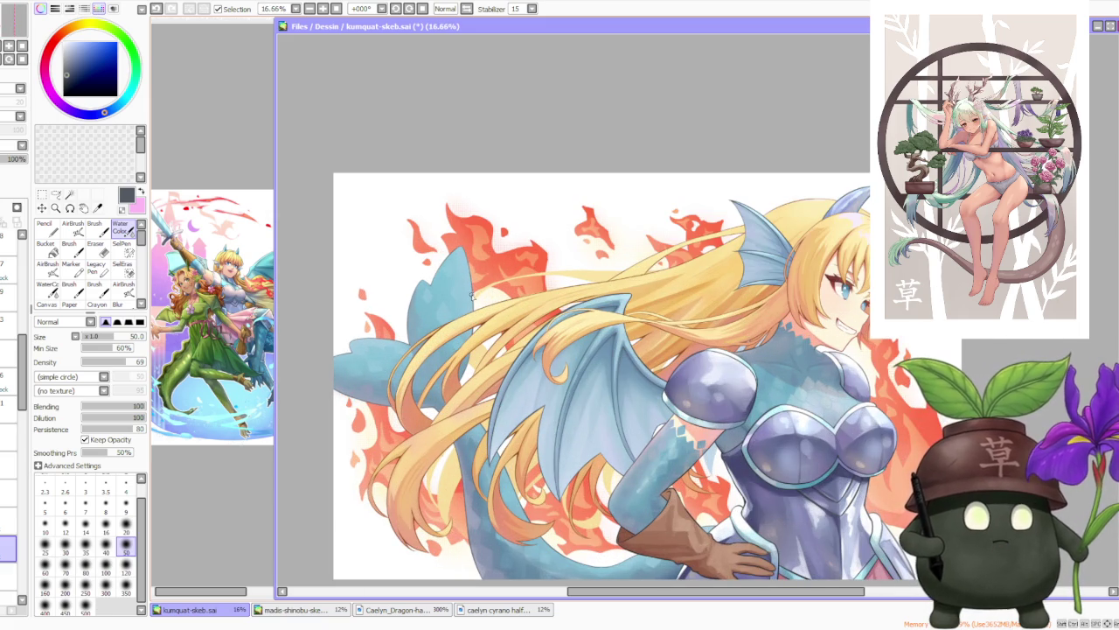
{"action": "scroll", "coordinate": [472, 296], "scroll_direction": "down", "scroll_amount": 2}
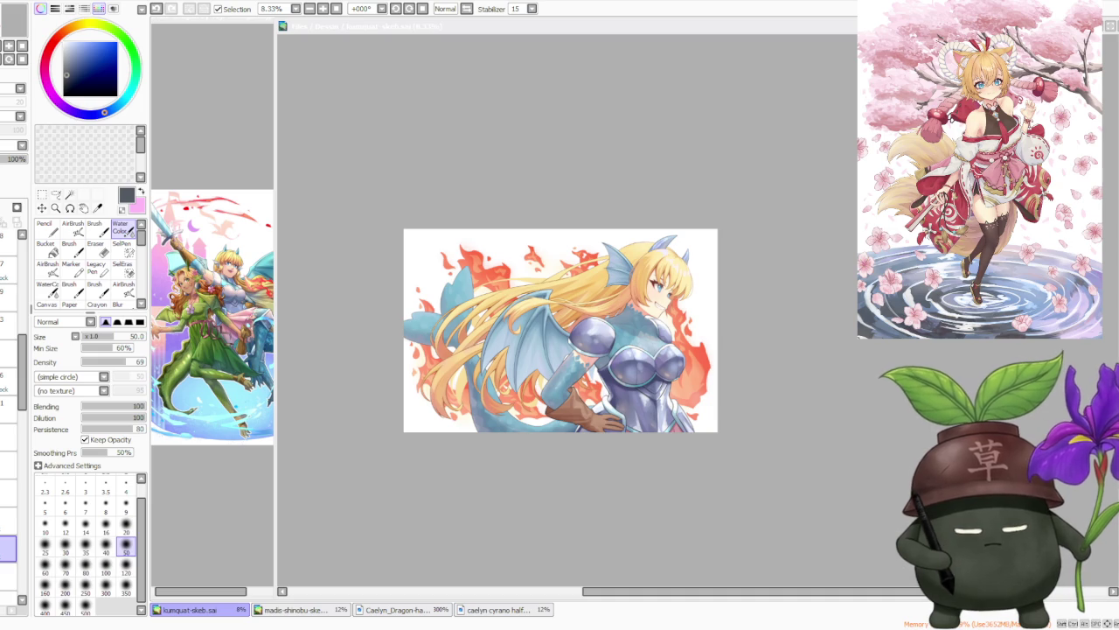
Step: Scroll down the Layers panel to find the layer to paint on next
{"action": "scroll", "coordinate": [656, 376], "scroll_direction": "up", "scroll_amount": 2}
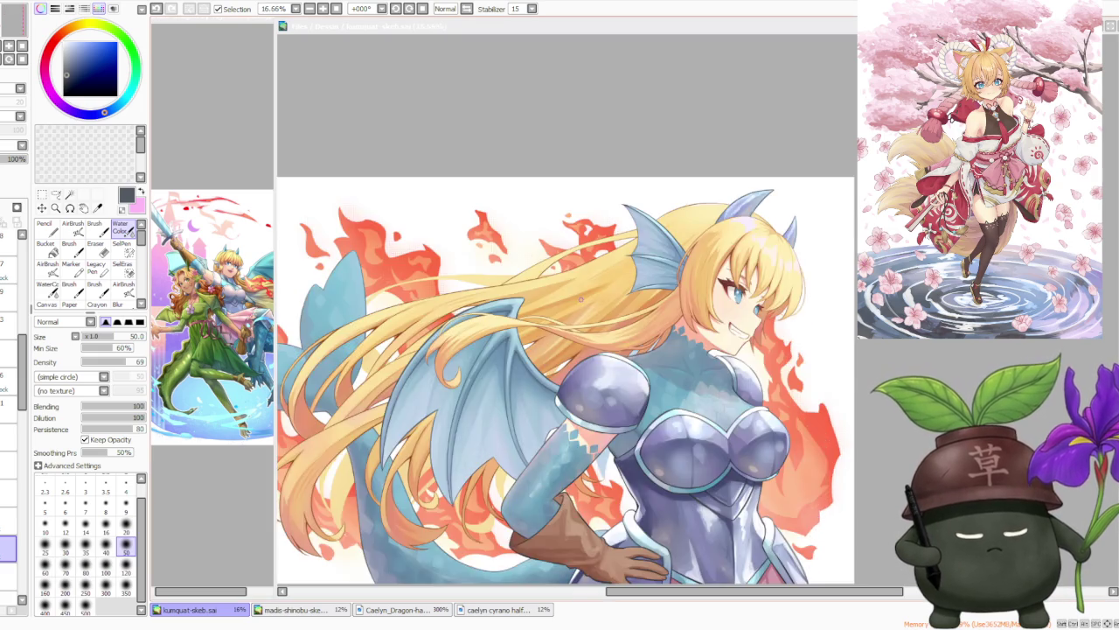
{"action": "scroll", "coordinate": [613, 332], "scroll_direction": "up", "scroll_amount": 2}
{"action": "scroll", "coordinate": [579, 300], "scroll_direction": "down", "scroll_amount": 1}
{"action": "scroll", "coordinate": [580, 299], "scroll_direction": "down", "scroll_amount": 1}
{"action": "scroll", "coordinate": [640, 277], "scroll_direction": "up", "scroll_amount": 3}
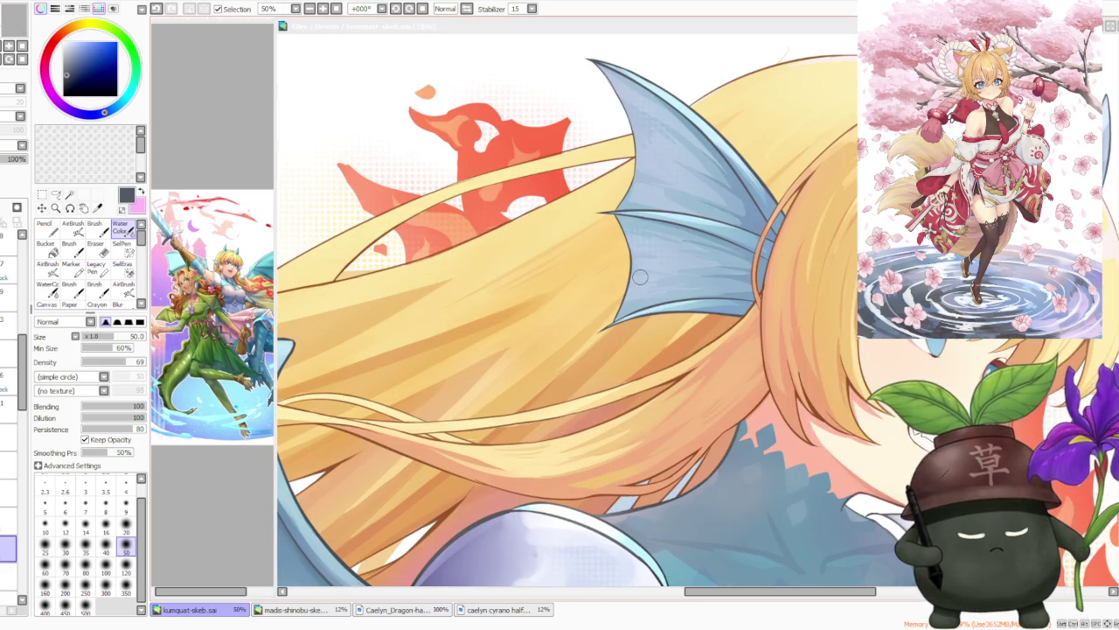
{"action": "scroll", "coordinate": [640, 277], "scroll_direction": "down", "scroll_amount": 2}
{"action": "scroll", "coordinate": [640, 277], "scroll_direction": "down", "scroll_amount": 1}
{"action": "scroll", "coordinate": [640, 277], "scroll_direction": "down", "scroll_amount": 1}
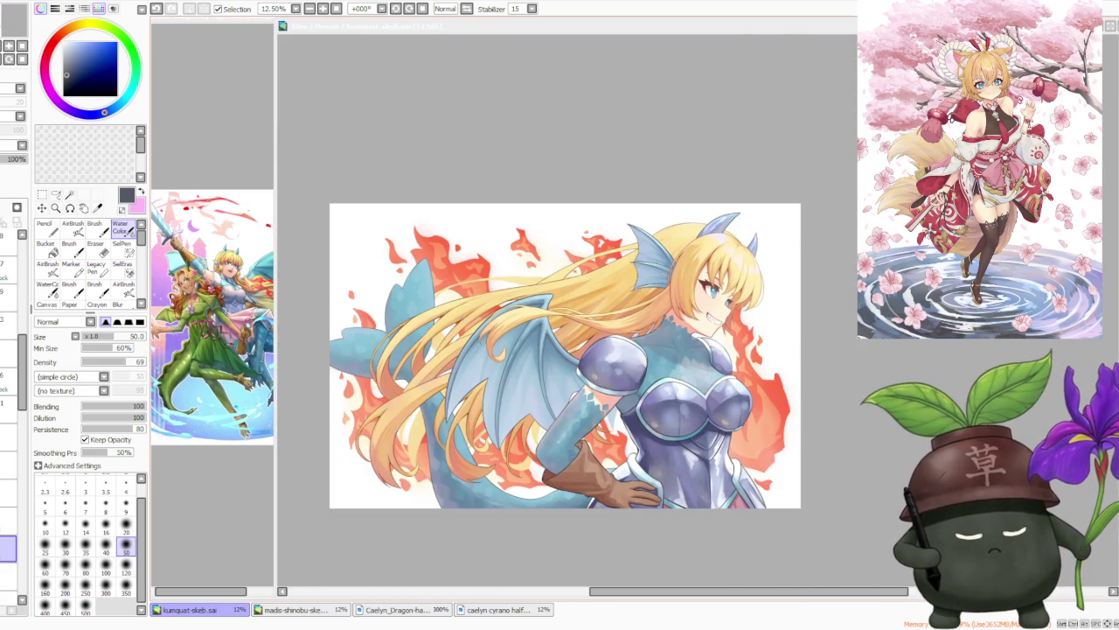
{"action": "scroll", "coordinate": [515, 398], "scroll_direction": "down", "scroll_amount": 1}
{"action": "scroll", "coordinate": [473, 359], "scroll_direction": "up", "scroll_amount": 3}
{"action": "scroll", "coordinate": [435, 324], "scroll_direction": "up", "scroll_amount": 2}
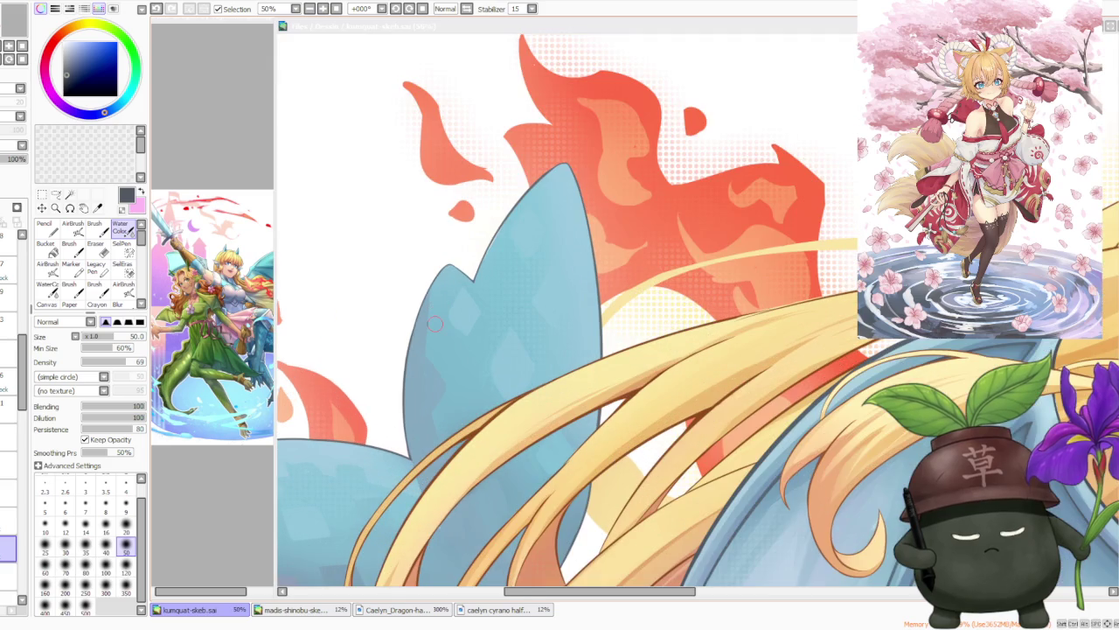
{"action": "scroll", "coordinate": [434, 323], "scroll_direction": "down", "scroll_amount": 1}
{"action": "scroll", "coordinate": [515, 340], "scroll_direction": "down", "scroll_amount": 2}
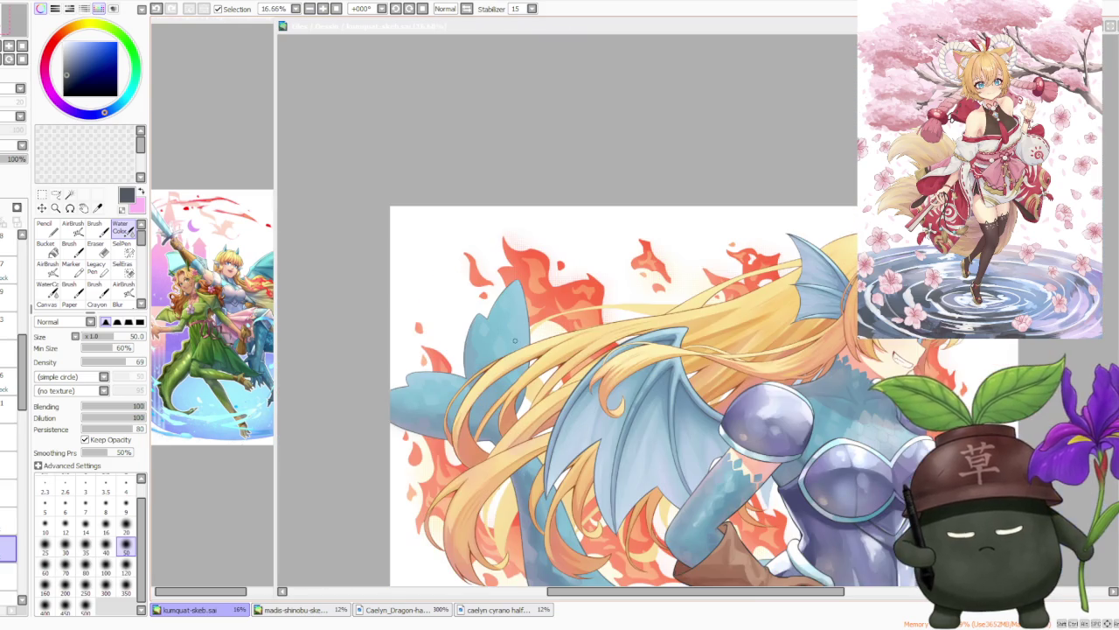
{"action": "scroll", "coordinate": [13, 394], "scroll_direction": "down", "scroll_amount": 5}
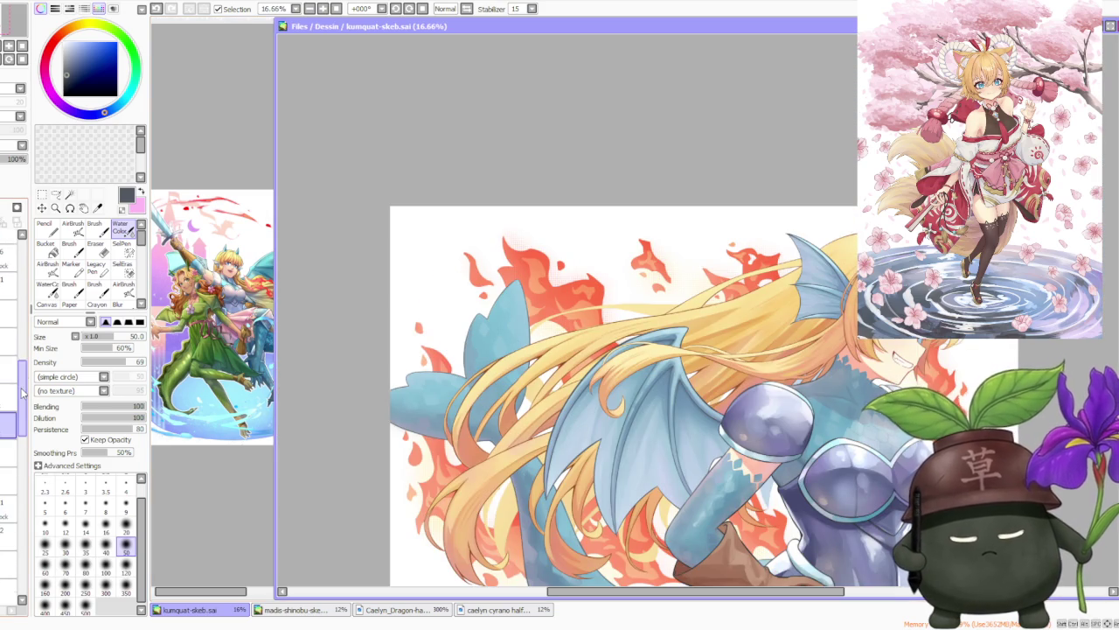
{"action": "scroll", "coordinate": [23, 432], "scroll_direction": "down", "scroll_amount": 2}
{"action": "scroll", "coordinate": [18, 446], "scroll_direction": "down", "scroll_amount": 2}
{"action": "scroll", "coordinate": [14, 459], "scroll_direction": "down", "scroll_amount": 2}
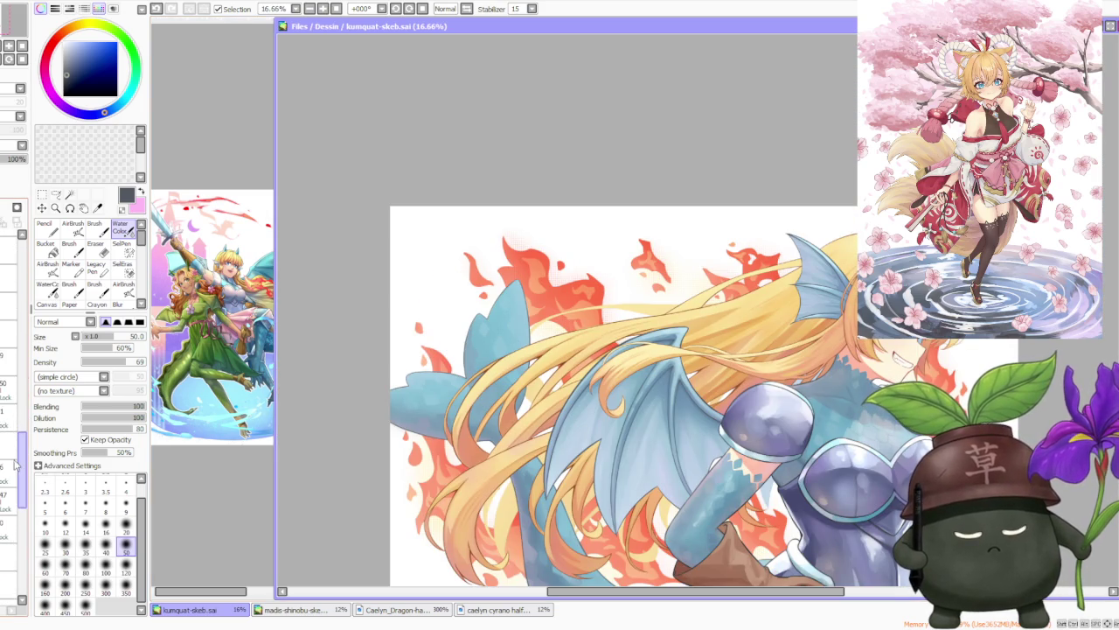
{"action": "scroll", "coordinate": [10, 472], "scroll_direction": "down", "scroll_amount": 2}
{"action": "scroll", "coordinate": [630, 295], "scroll_direction": "down", "scroll_amount": 2}
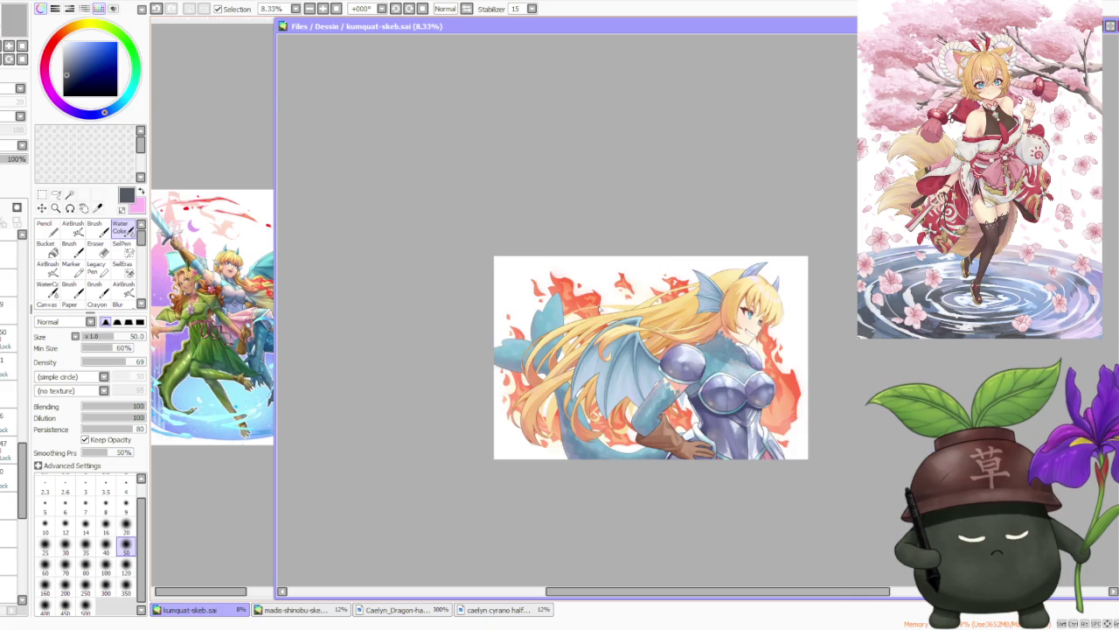
{"action": "scroll", "coordinate": [631, 297], "scroll_direction": "down", "scroll_amount": 1}
{"action": "scroll", "coordinate": [640, 291], "scroll_direction": "up", "scroll_amount": 1}
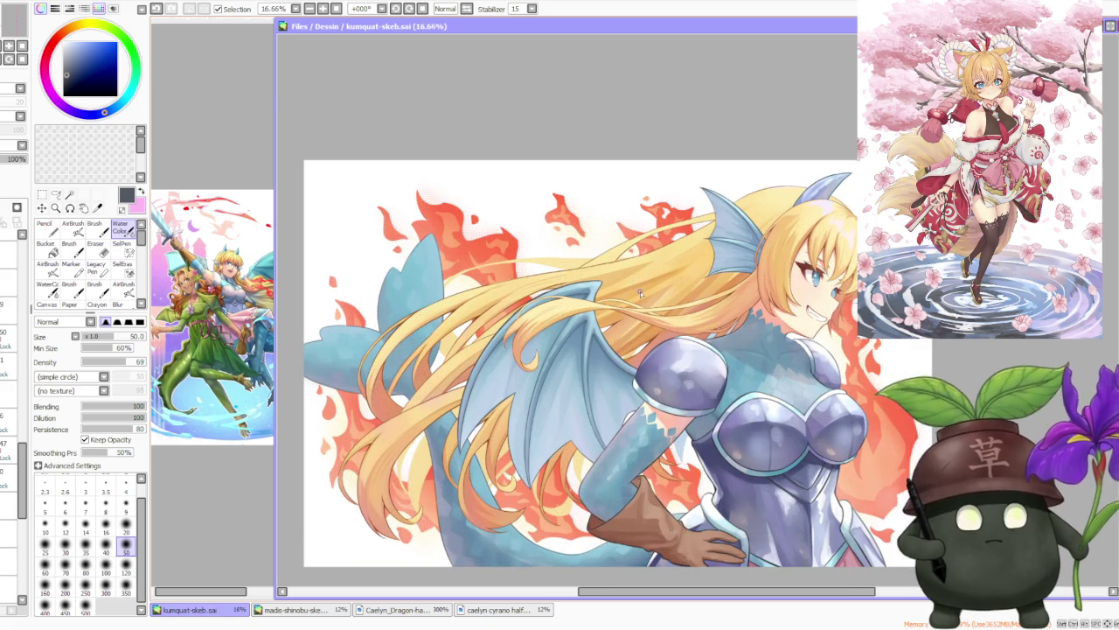
{"action": "scroll", "coordinate": [640, 291], "scroll_direction": "up", "scroll_amount": 2}
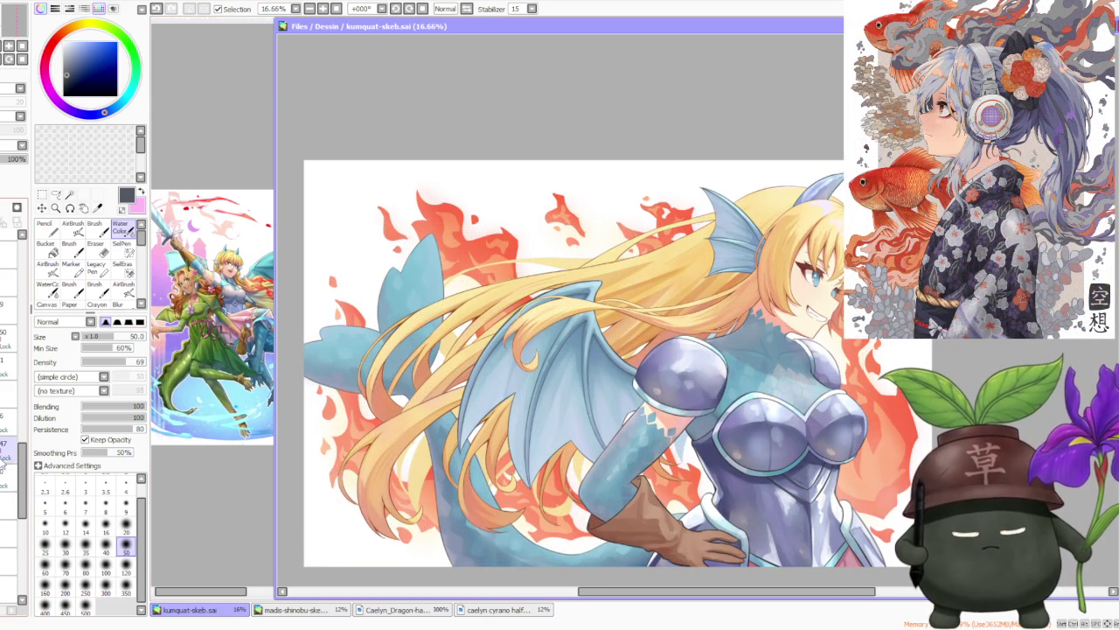
{"action": "scroll", "coordinate": [18, 505], "scroll_direction": "down", "scroll_amount": 3}
{"action": "scroll", "coordinate": [18, 504], "scroll_direction": "down", "scroll_amount": 3}
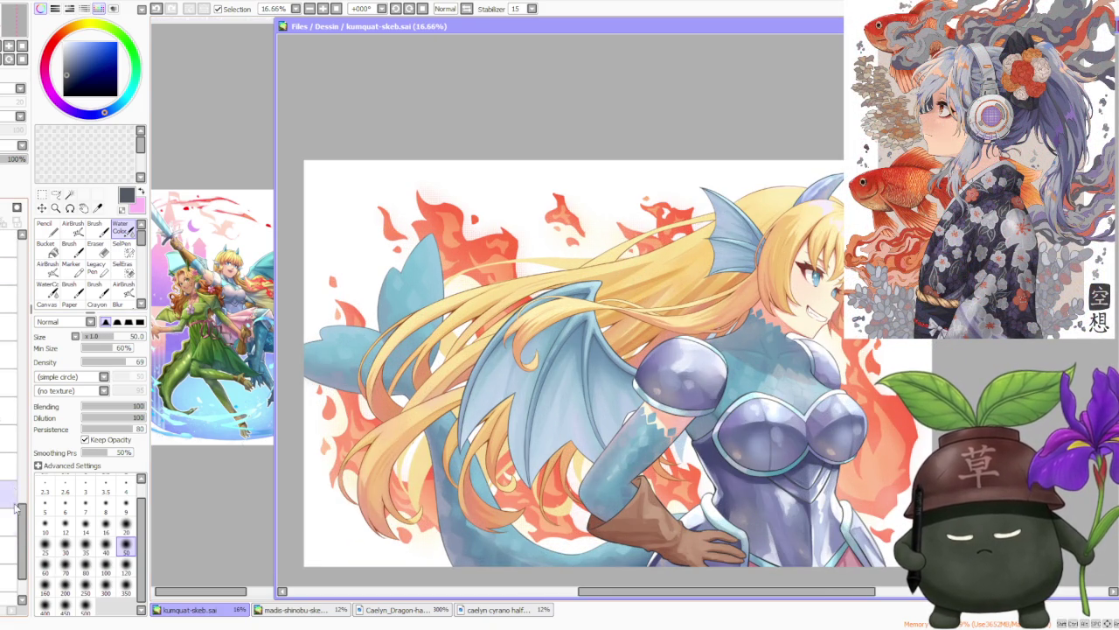
Step: Select the next layer to paint on and switch to the plain opaque brush
{"action": "left_click", "coordinate": [4, 382]}
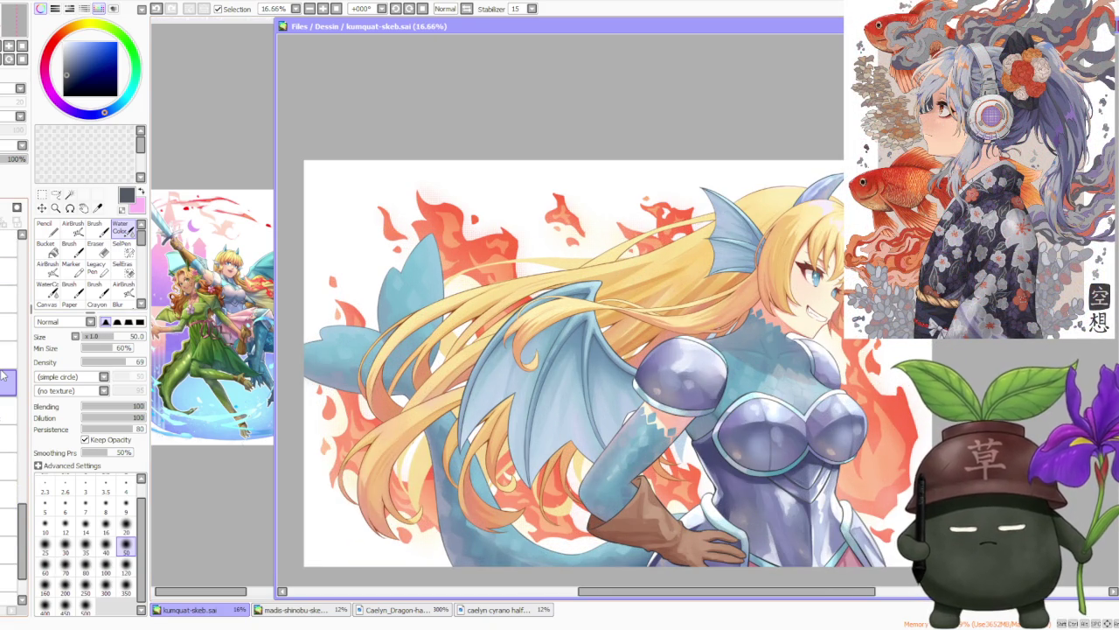
{"action": "left_click", "coordinate": [95, 229]}
{"action": "scroll", "coordinate": [376, 308], "scroll_direction": "up", "scroll_amount": 3}
{"action": "scroll", "coordinate": [376, 307], "scroll_direction": "down", "scroll_amount": 2}
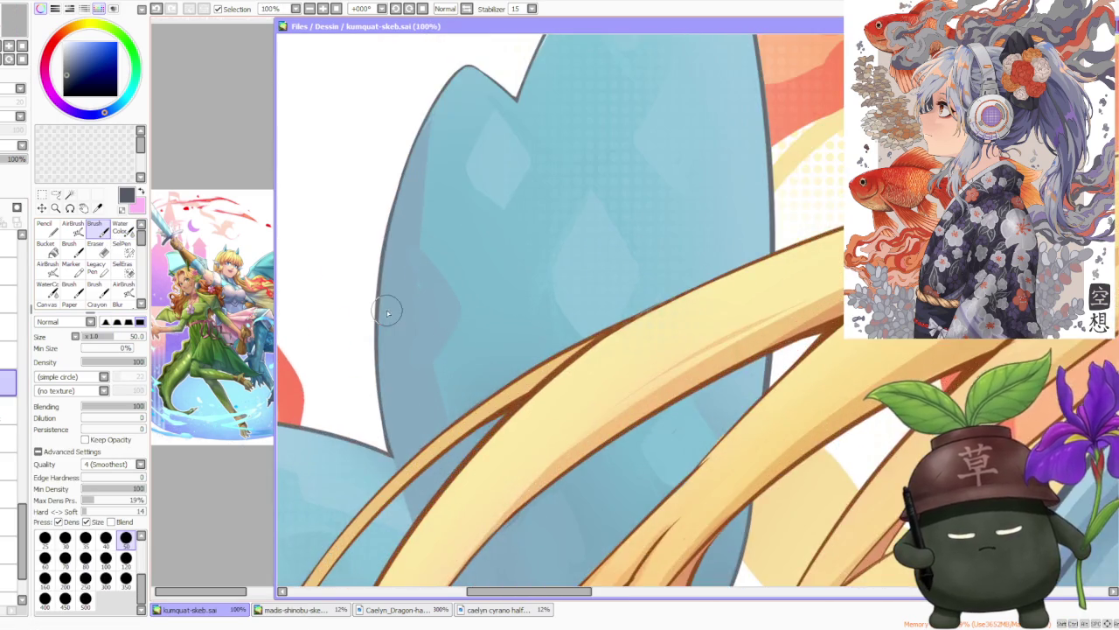
{"action": "scroll", "coordinate": [480, 180], "scroll_direction": "up", "scroll_amount": 3}
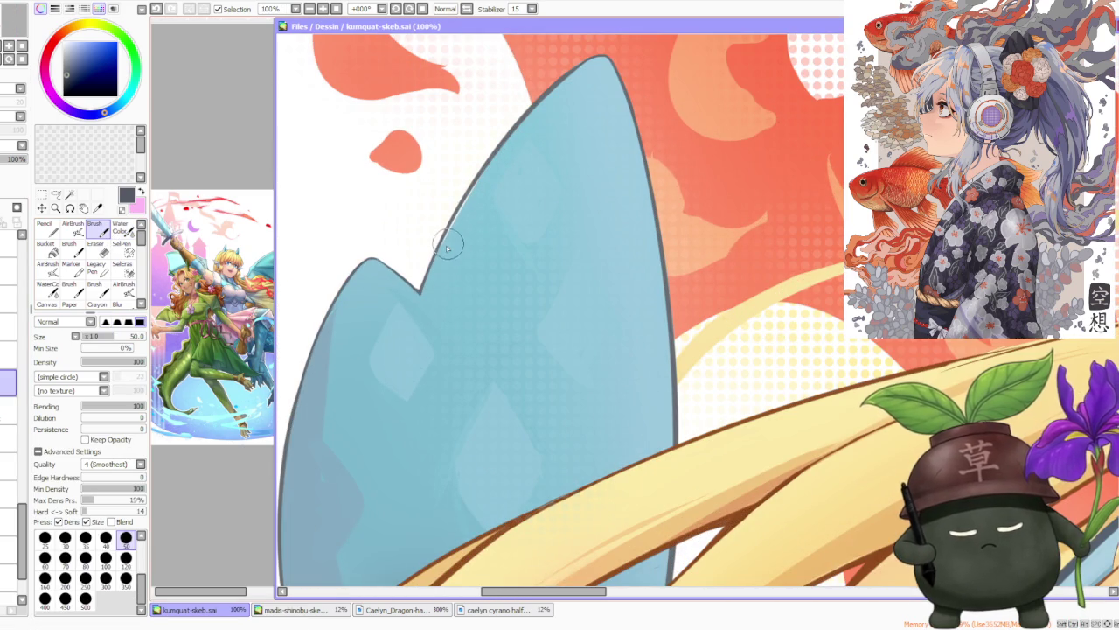
Step: Sample the fin's light blue and paint along the top edge of the blue fin
{"action": "left_click", "coordinate": [444, 242], "text": "alt"}
{"action": "left_click_drag", "start_coordinate": [442, 242], "coordinate": [479, 177]}
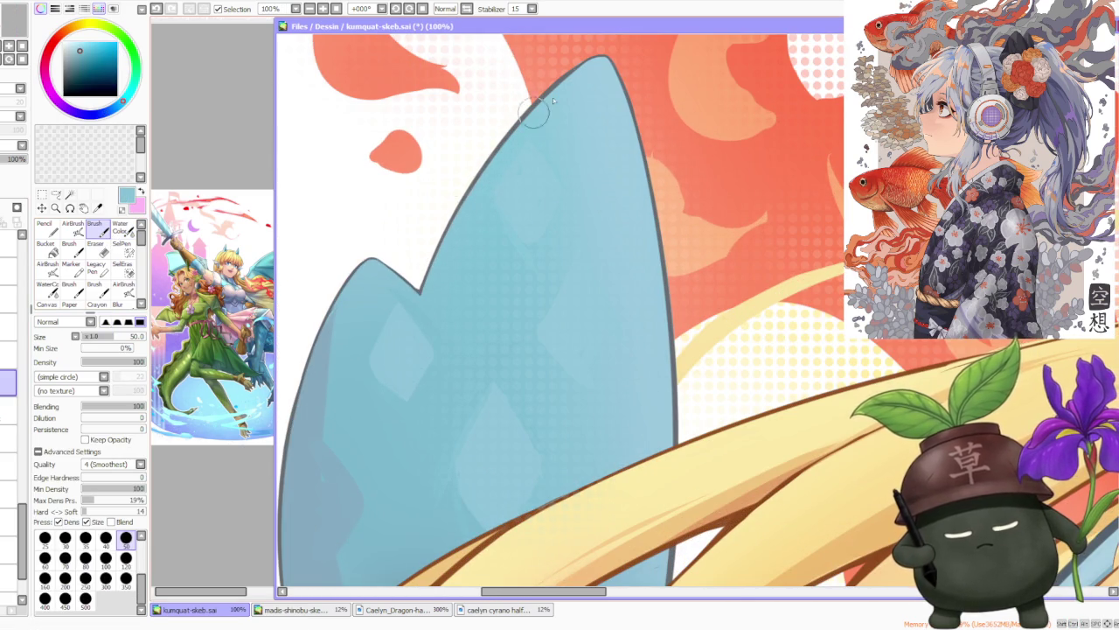
{"action": "scroll", "coordinate": [476, 188], "scroll_direction": "down", "scroll_amount": 2}
{"action": "scroll", "coordinate": [468, 203], "scroll_direction": "up", "scroll_amount": 1}
{"action": "scroll", "coordinate": [467, 203], "scroll_direction": "down", "scroll_amount": 1}
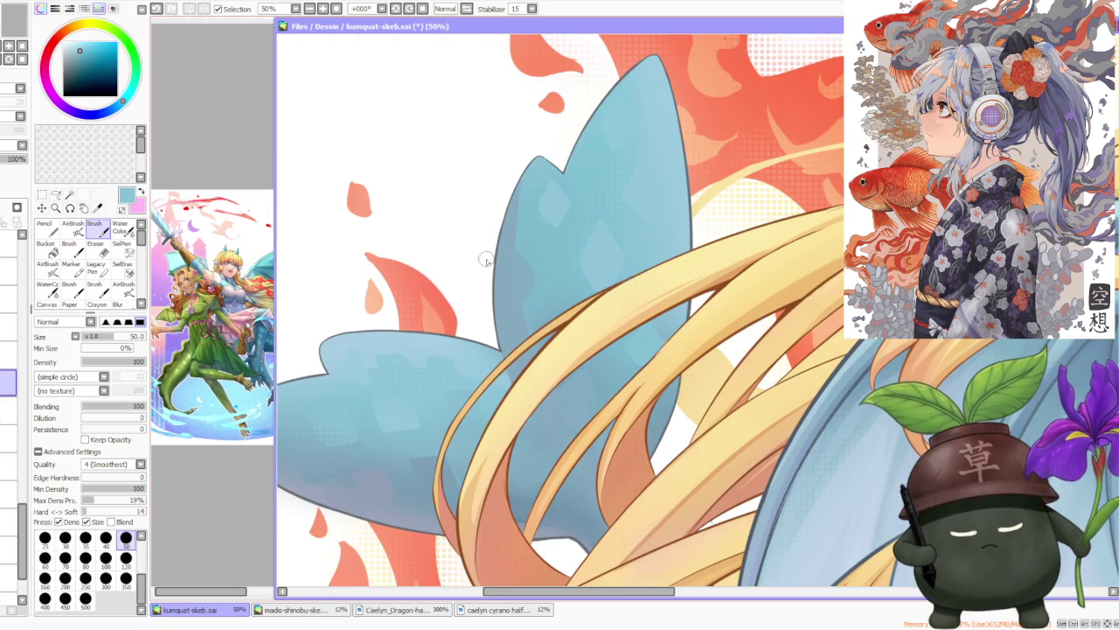
Step: Pick up the wing's greyish blue, then zoom in and out to check the whole illustration
{"action": "left_click", "coordinate": [528, 411], "text": "alt"}
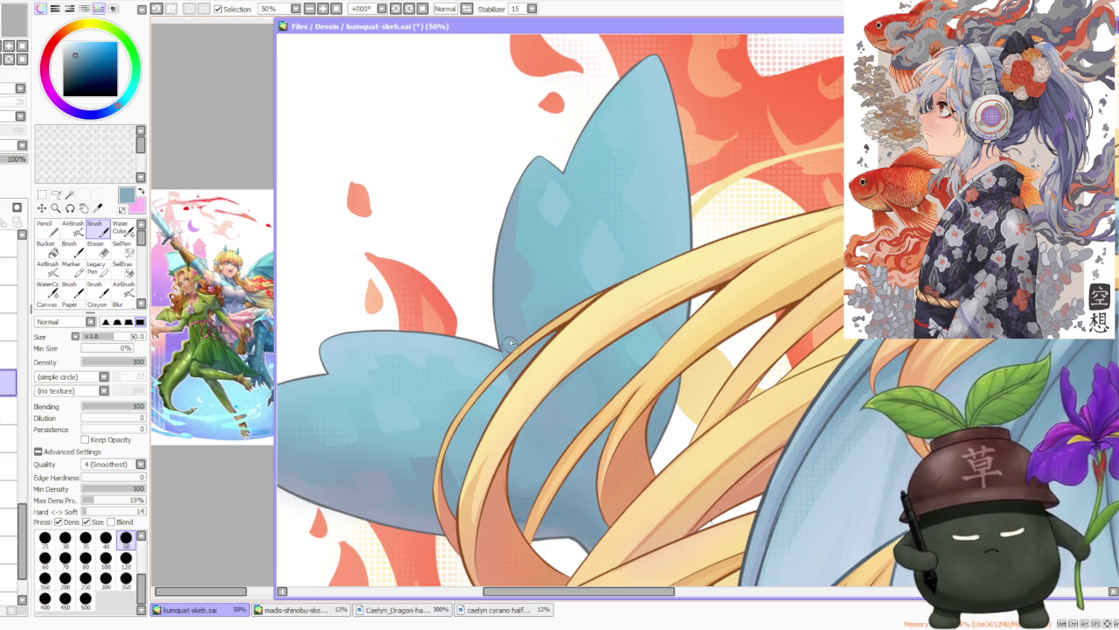
{"action": "scroll", "coordinate": [507, 339], "scroll_direction": "down", "scroll_amount": 1}
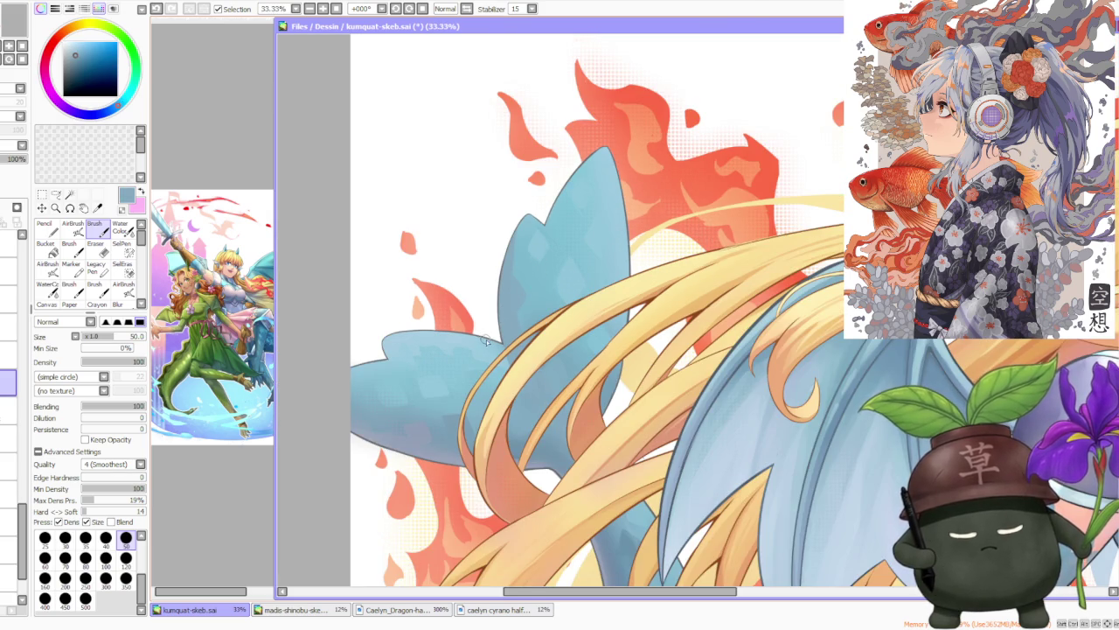
{"action": "scroll", "coordinate": [487, 341], "scroll_direction": "down", "scroll_amount": 1}
{"action": "scroll", "coordinate": [487, 341], "scroll_direction": "down", "scroll_amount": 1}
{"action": "scroll", "coordinate": [533, 387], "scroll_direction": "up", "scroll_amount": 3}
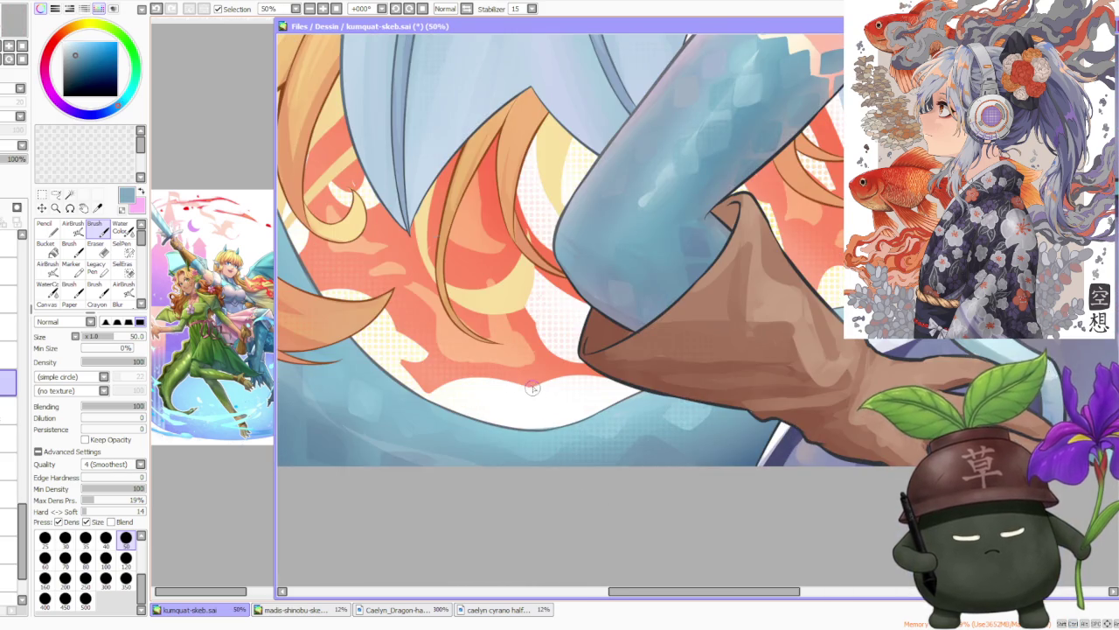
{"action": "scroll", "coordinate": [533, 387], "scroll_direction": "down", "scroll_amount": 2}
{"action": "scroll", "coordinate": [562, 342], "scroll_direction": "down", "scroll_amount": 1}
{"action": "scroll", "coordinate": [598, 282], "scroll_direction": "down", "scroll_amount": 1}
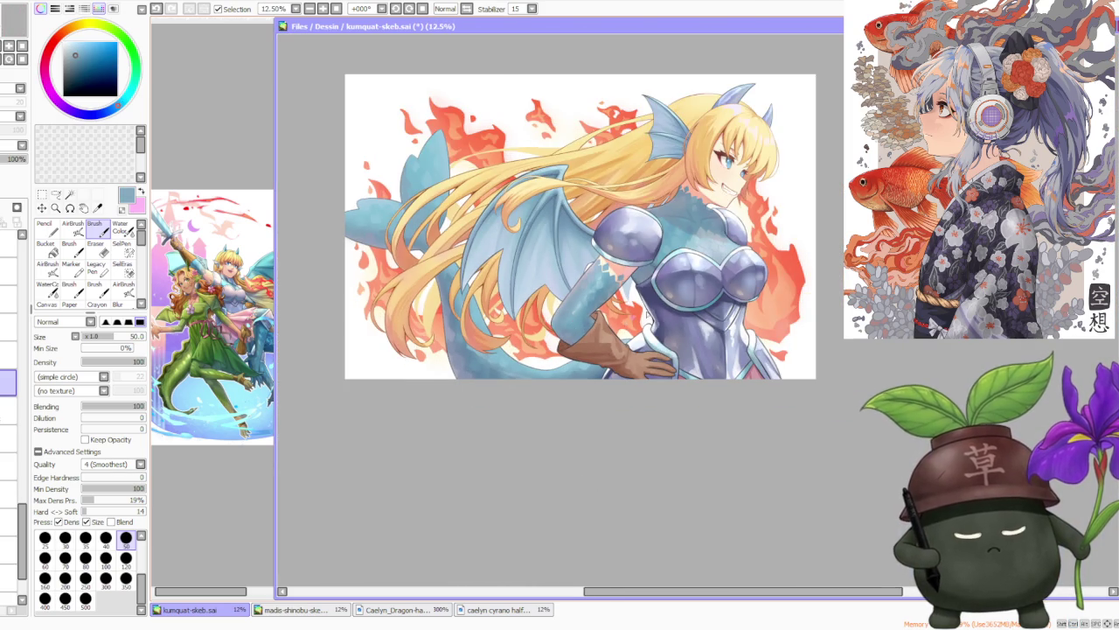
{"action": "scroll", "coordinate": [669, 297], "scroll_direction": "down", "scroll_amount": 1}
{"action": "scroll", "coordinate": [688, 246], "scroll_direction": "up", "scroll_amount": 1}
{"action": "scroll", "coordinate": [693, 205], "scroll_direction": "down", "scroll_amount": 1}
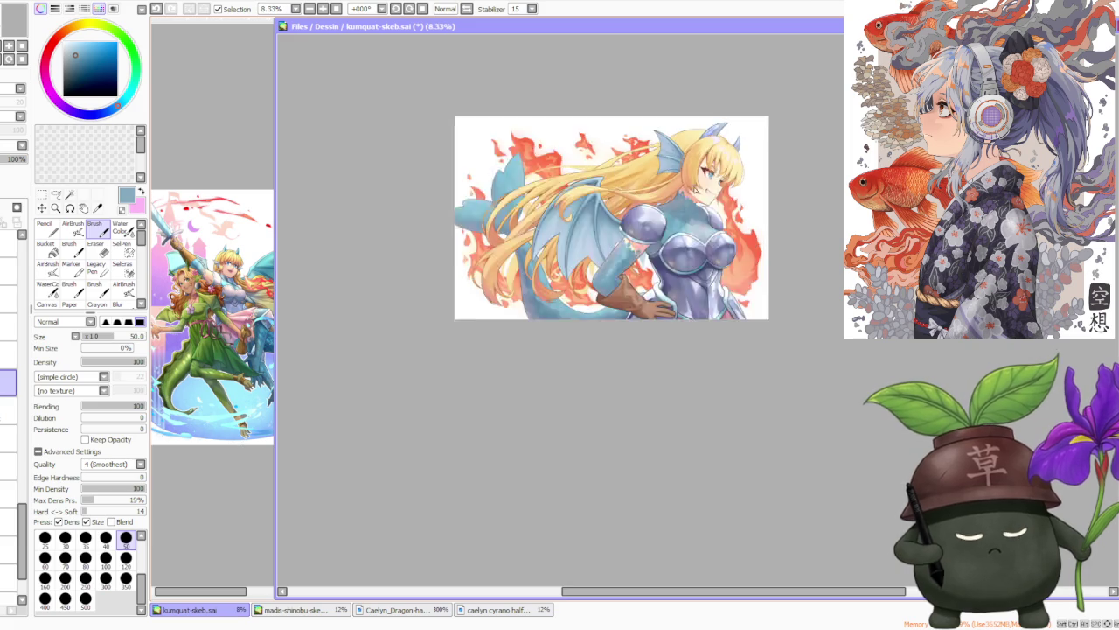
{"action": "scroll", "coordinate": [696, 156], "scroll_direction": "up", "scroll_amount": 2}
{"action": "scroll", "coordinate": [699, 151], "scroll_direction": "up", "scroll_amount": 3}
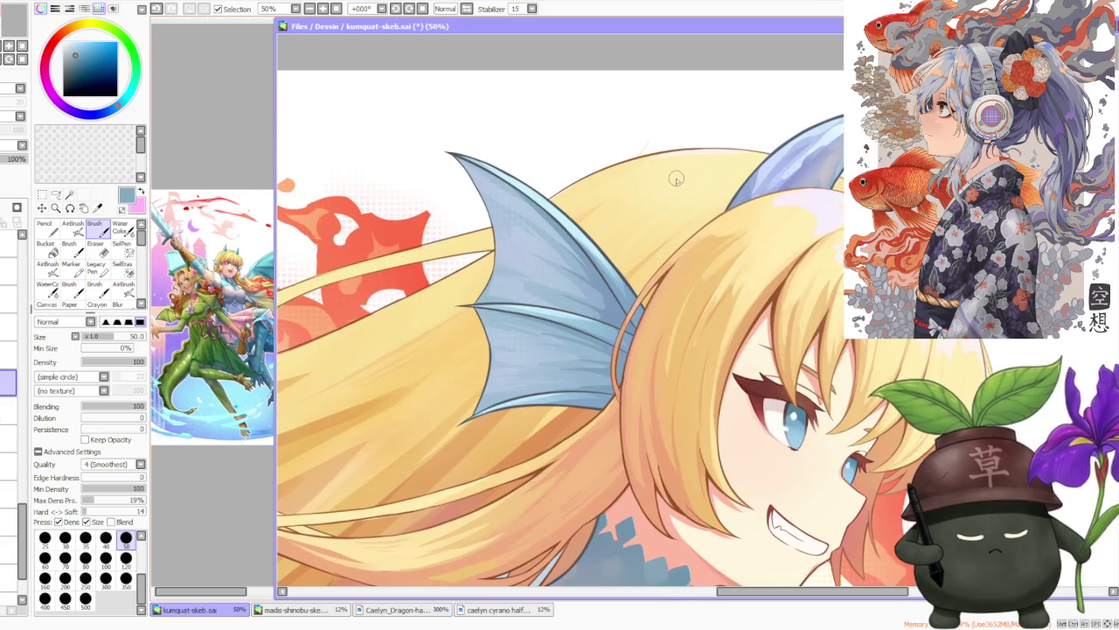
{"action": "scroll", "coordinate": [676, 178], "scroll_direction": "down", "scroll_amount": 2}
{"action": "scroll", "coordinate": [676, 181], "scroll_direction": "down", "scroll_amount": 2}
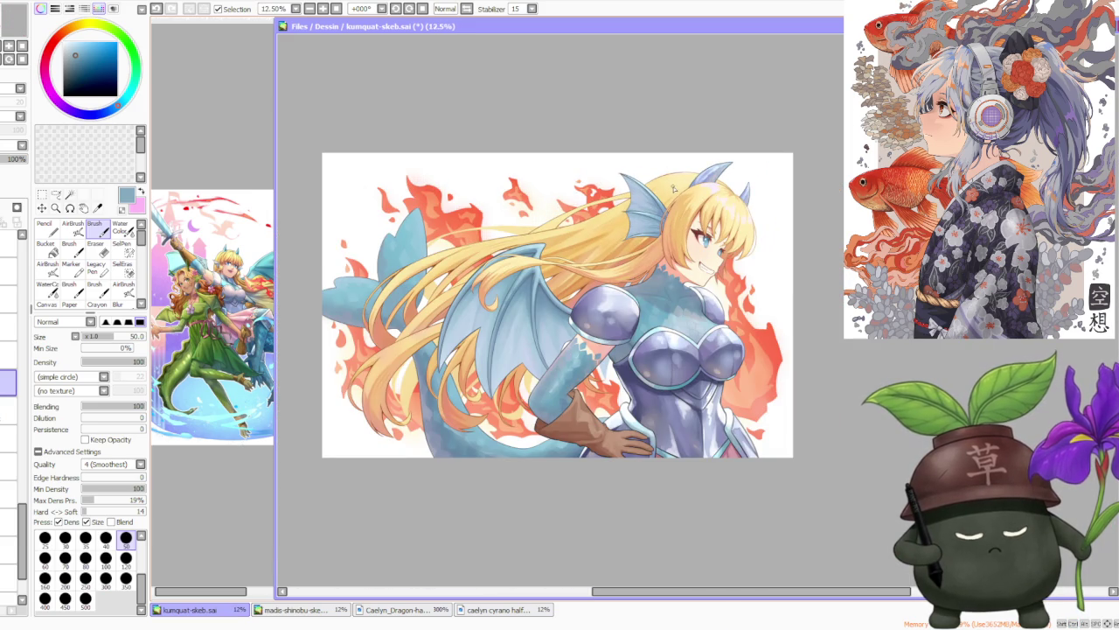
{"action": "scroll", "coordinate": [681, 175], "scroll_direction": "down", "scroll_amount": 1}
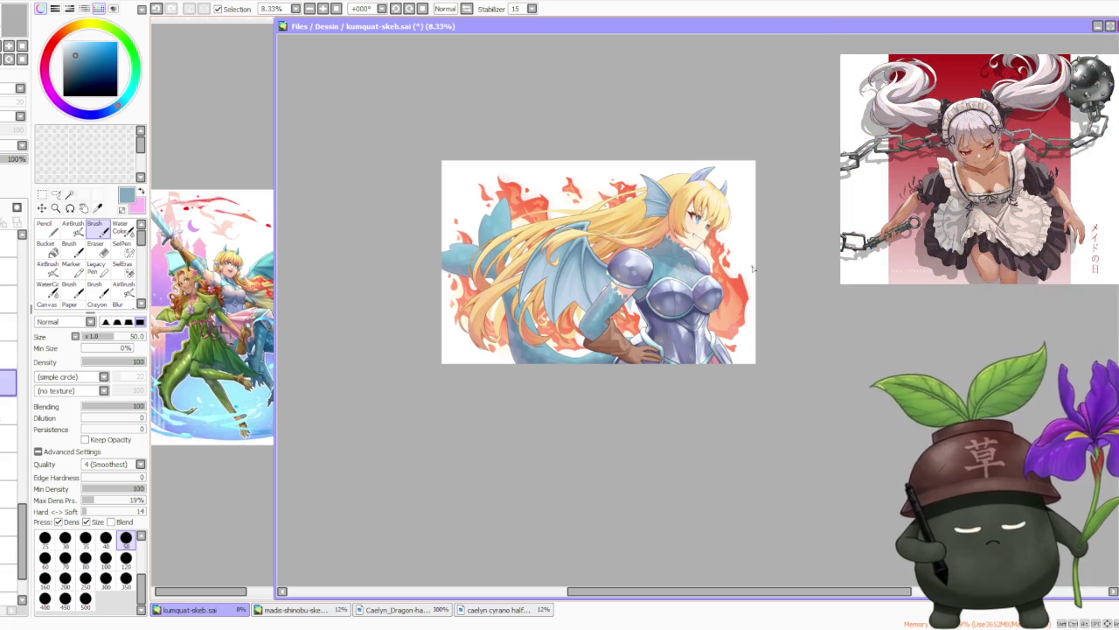
{"action": "scroll", "coordinate": [654, 178], "scroll_direction": "up", "scroll_amount": 2}
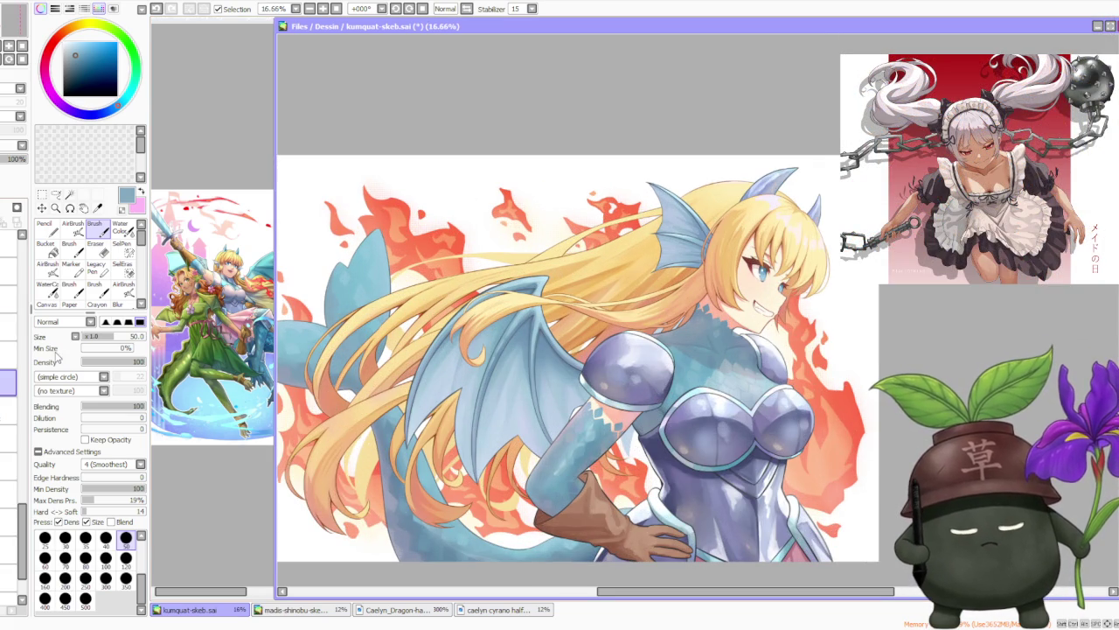
Step: Fill a red rectangle behind the figure and flames on a layer beneath her, zooming to check it
{"action": "scroll", "coordinate": [368, 282], "scroll_direction": "down", "scroll_amount": 1}
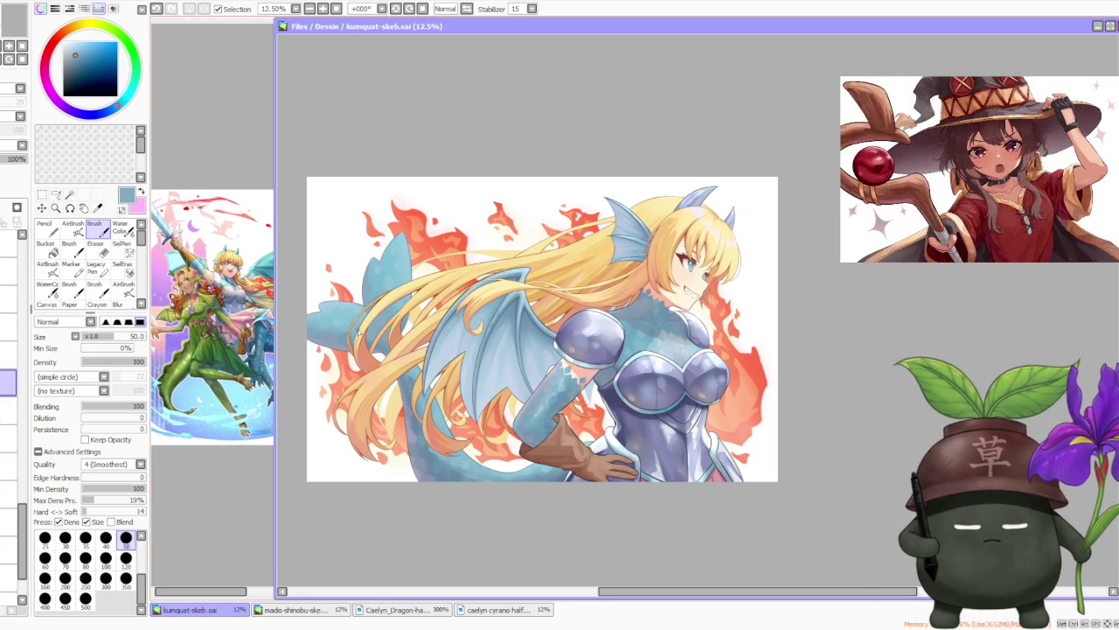
{"action": "scroll", "coordinate": [360, 334], "scroll_direction": "up", "scroll_amount": 1}
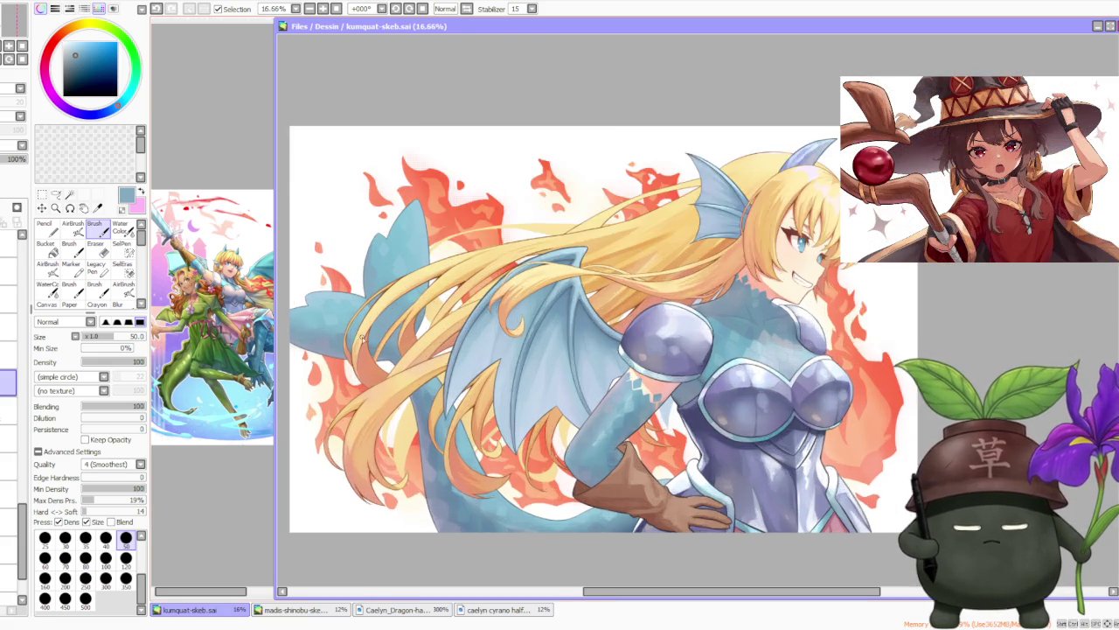
{"action": "scroll", "coordinate": [362, 336], "scroll_direction": "up", "scroll_amount": 1}
{"action": "scroll", "coordinate": [371, 342], "scroll_direction": "down", "scroll_amount": 1}
{"action": "scroll", "coordinate": [372, 343], "scroll_direction": "down", "scroll_amount": 1}
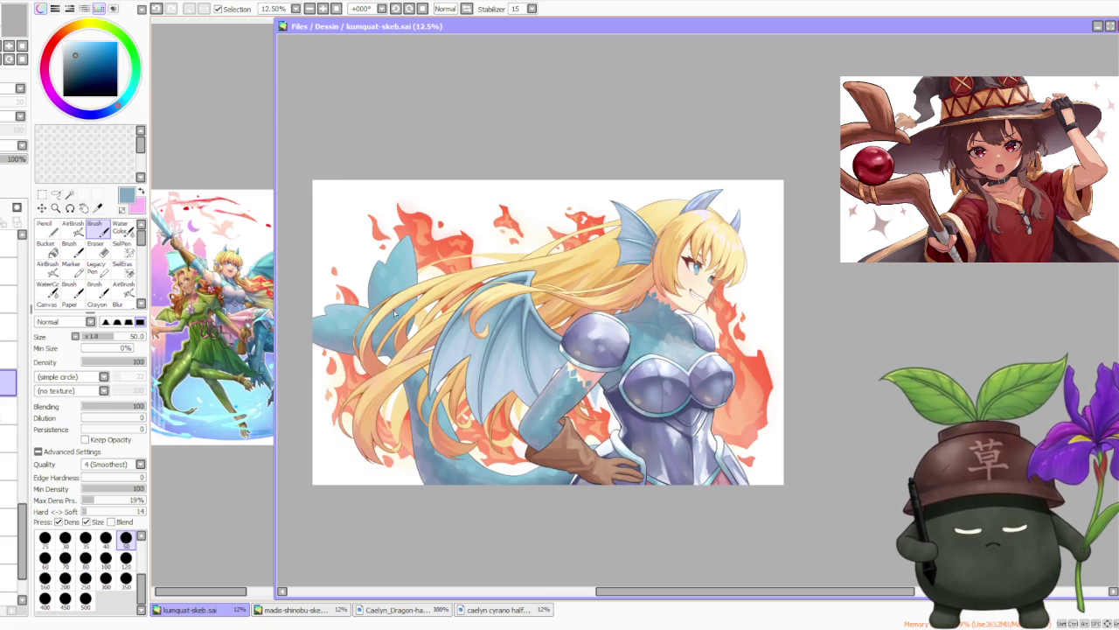
{"action": "scroll", "coordinate": [428, 352], "scroll_direction": "up", "scroll_amount": 1}
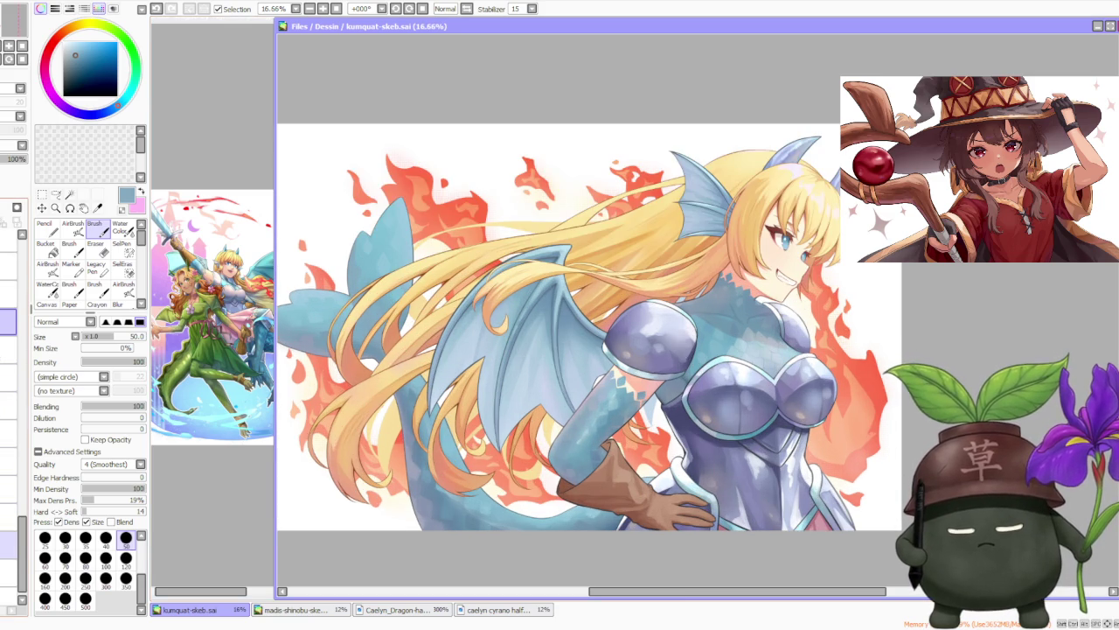
Step: Undo the red rectangular backdrop, briefly hiding and then restoring the flames
{"action": "scroll", "coordinate": [558, 367], "scroll_direction": "down", "scroll_amount": 1}
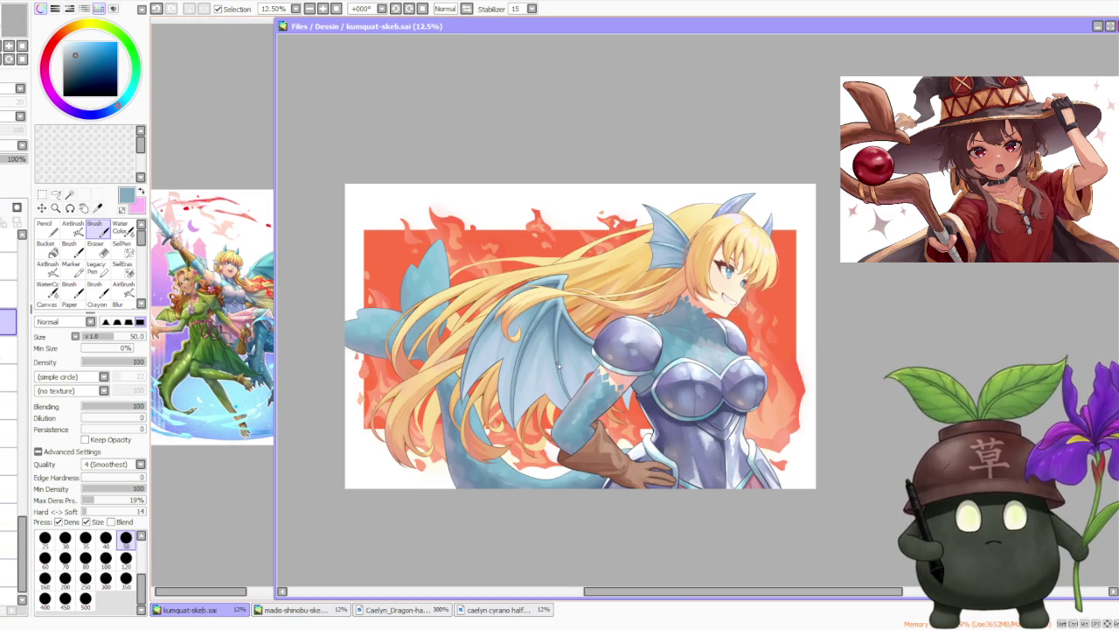
{"action": "key", "text": "ctrl+z"}
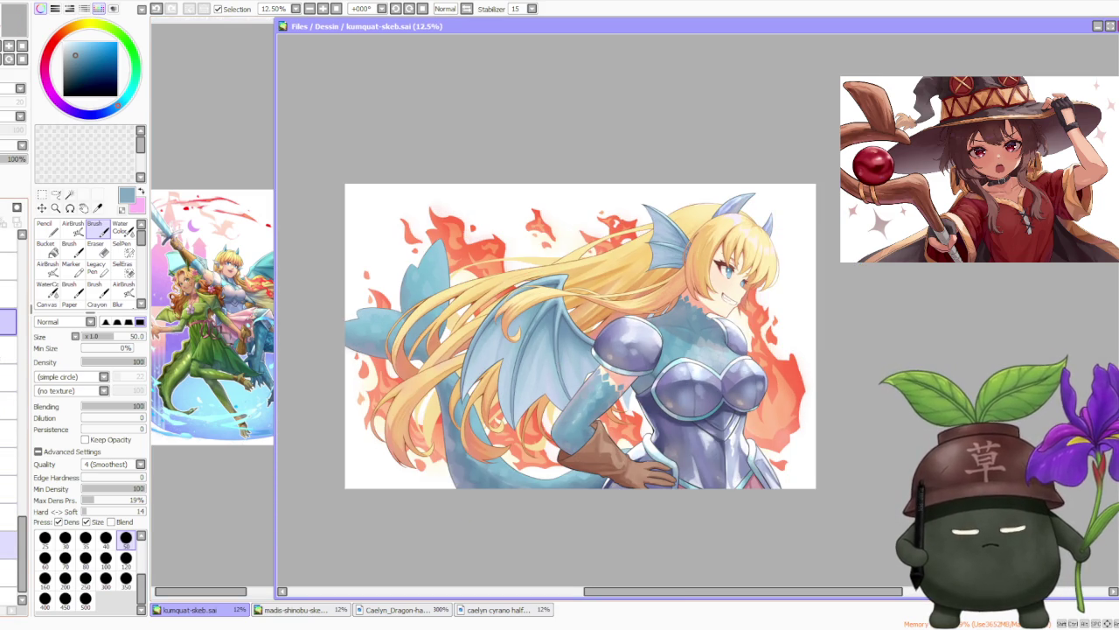
{"action": "key", "text": "ctrl+z"}
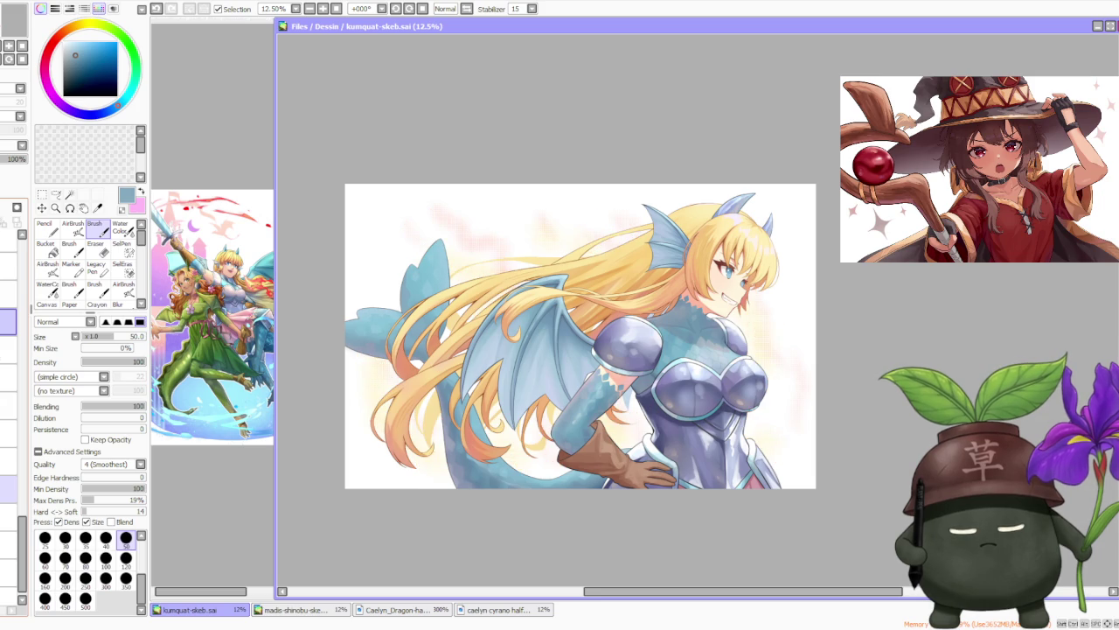
{"action": "key", "text": "ctrl+y"}
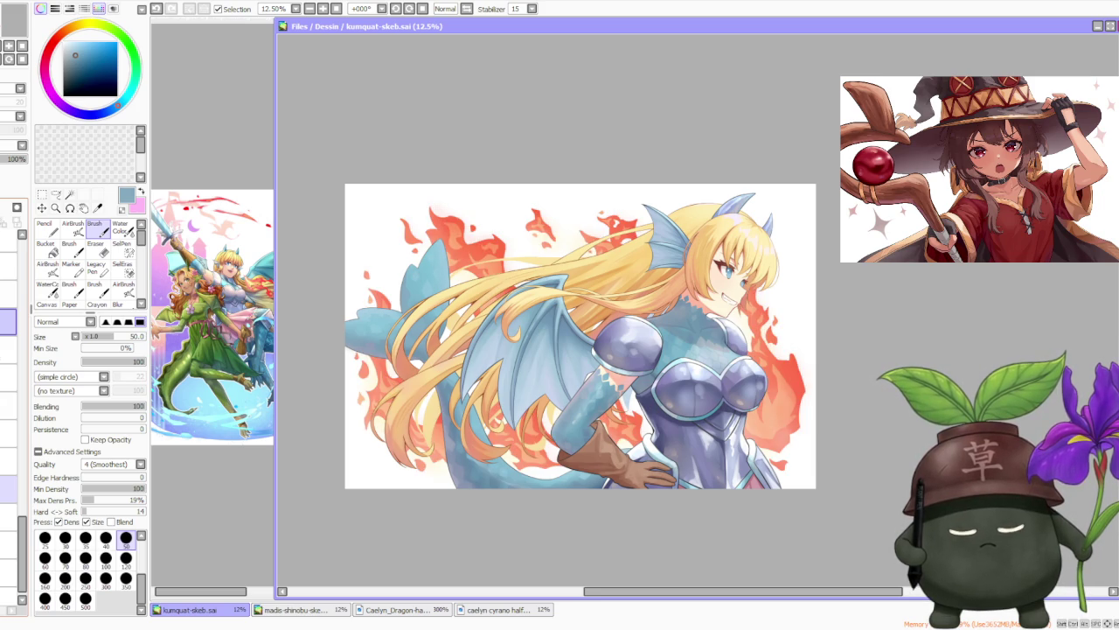
Step: Hide the flames and the remaining faint pink glow around the character
{"action": "left_click", "coordinate": [9, 563]}
{"action": "left_click", "coordinate": [9, 480]}
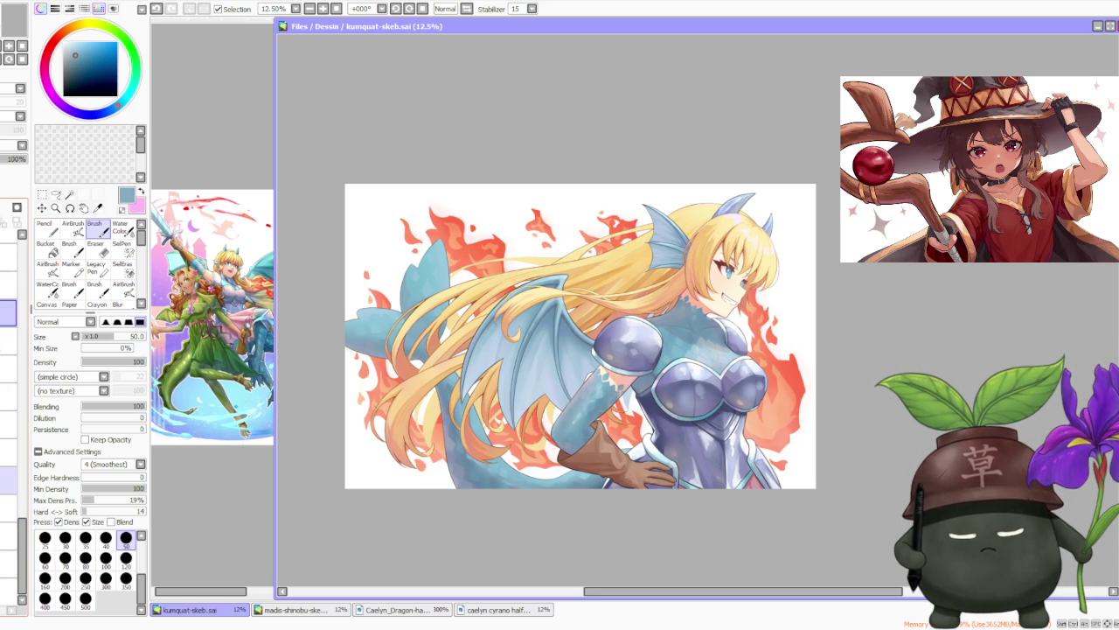
{"action": "key", "text": "ctrl+z"}
{"action": "left_click", "coordinate": [9, 424]}
{"action": "key", "text": "ctrl+z"}
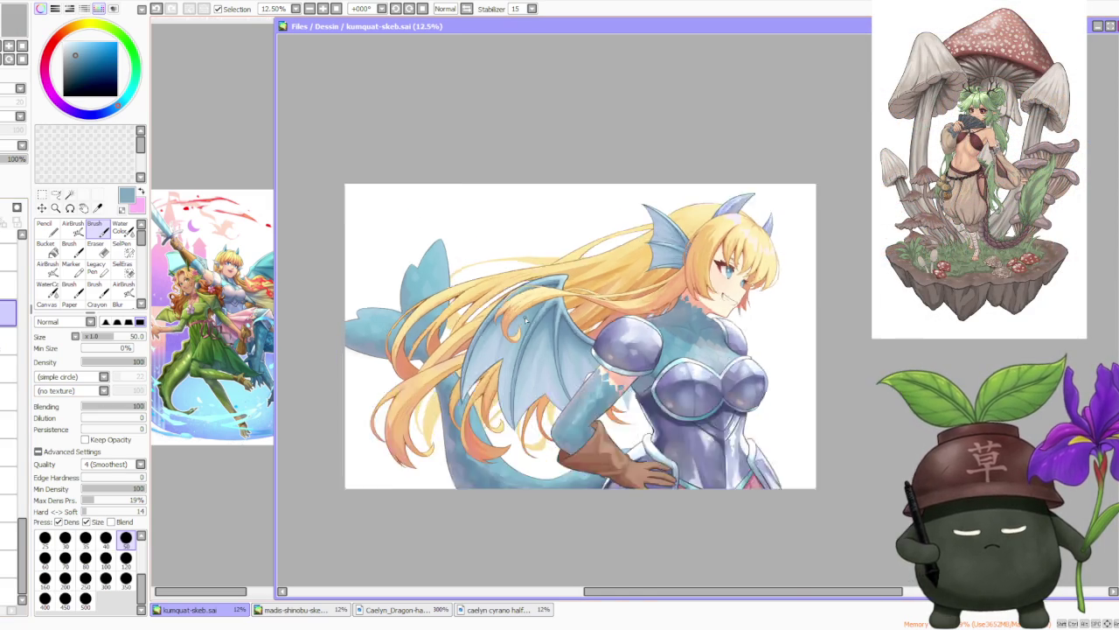
Step: Zoom to check the character on plain white and select another layer to work on
{"action": "scroll", "coordinate": [526, 321], "scroll_direction": "down", "scroll_amount": 1}
{"action": "scroll", "coordinate": [525, 321], "scroll_direction": "up", "scroll_amount": 1}
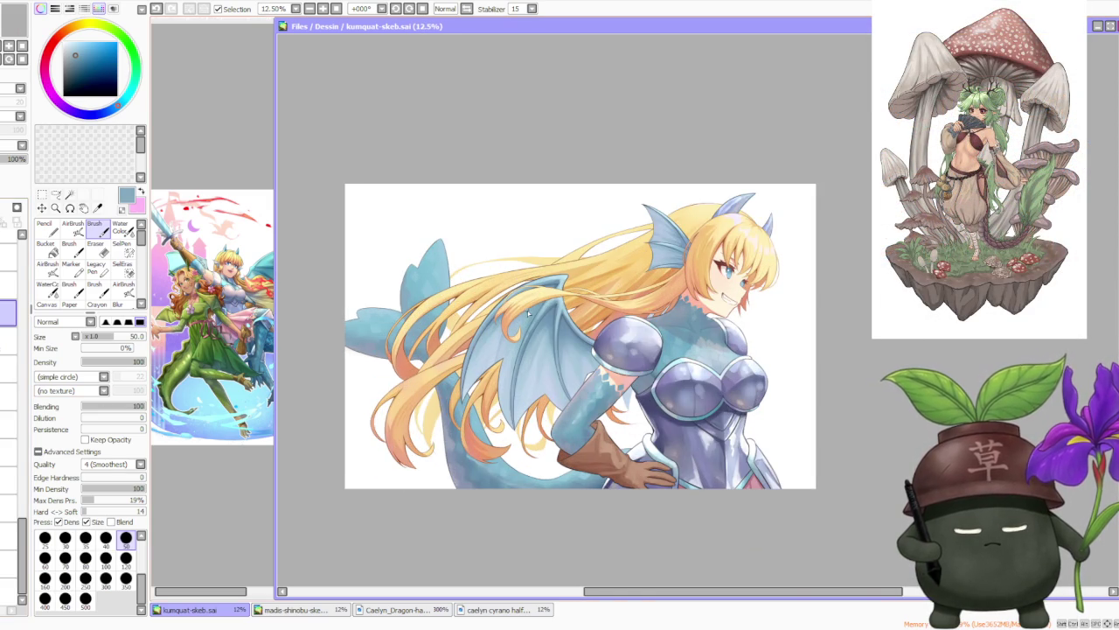
{"action": "scroll", "coordinate": [528, 314], "scroll_direction": "up", "scroll_amount": 1}
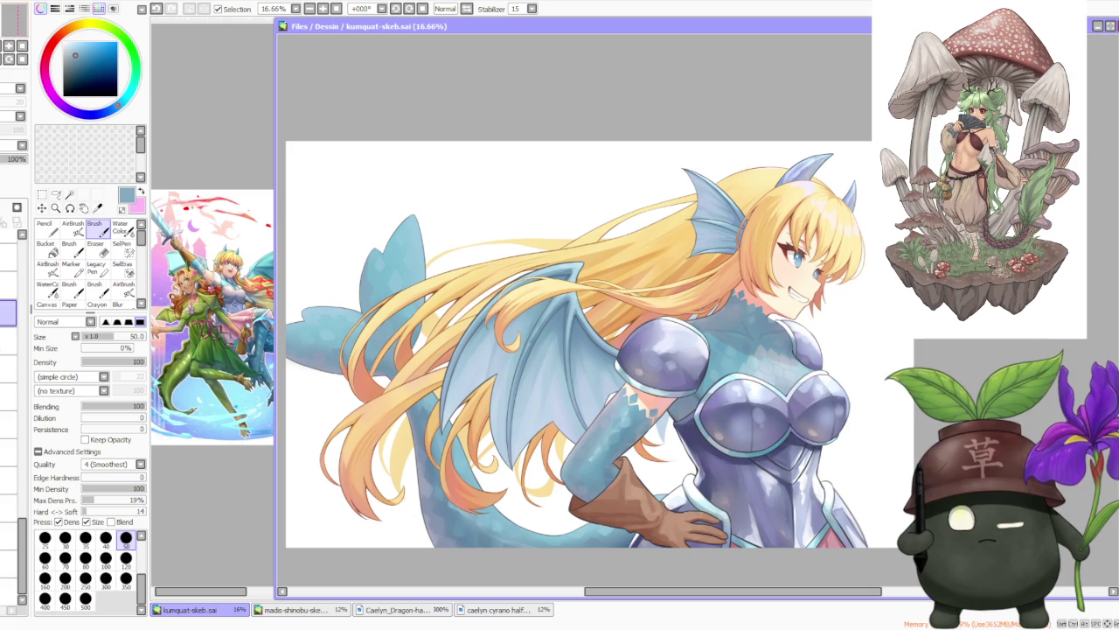
{"action": "left_click", "coordinate": [8, 591]}
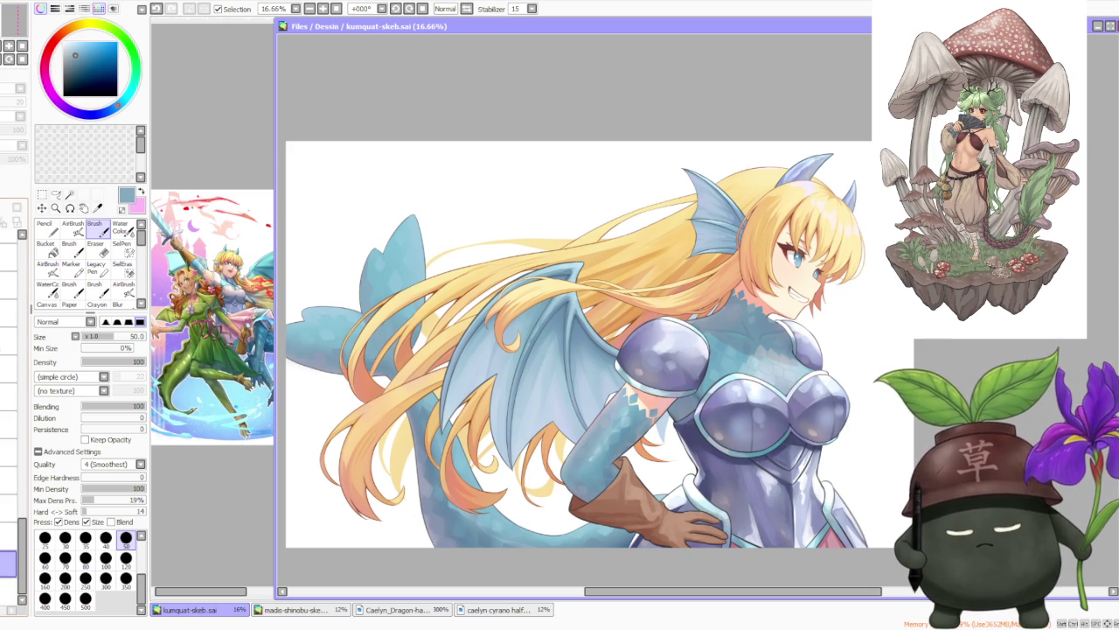
Step: Keep the lower layer selected and bring the illustration window back into focus
{"action": "left_click", "coordinate": [7, 564]}
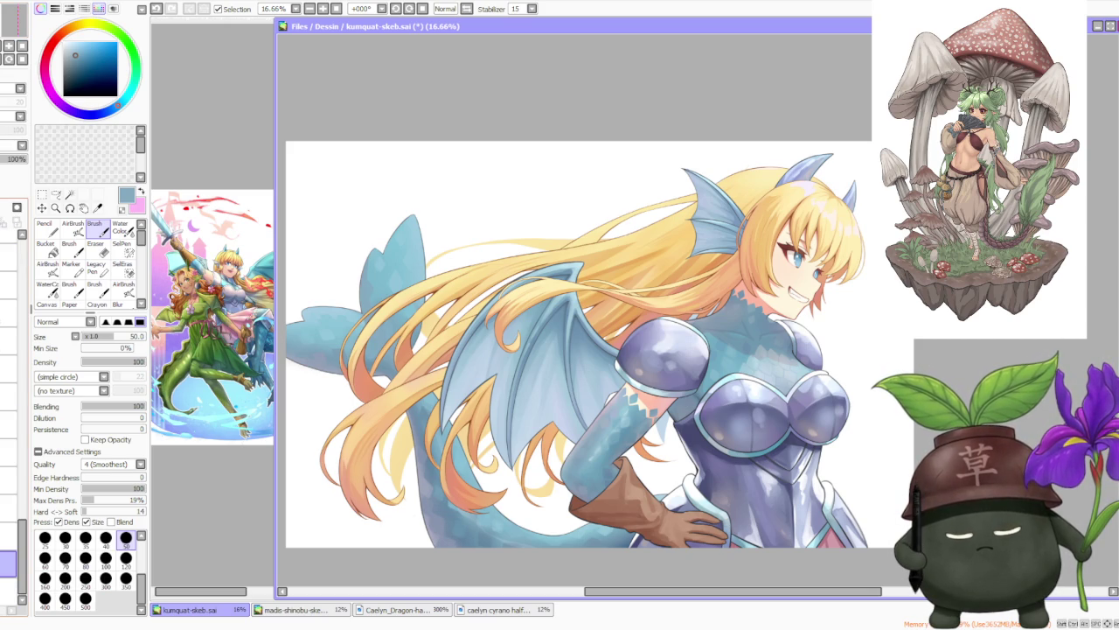
{"action": "left_click", "coordinate": [8, 591]}
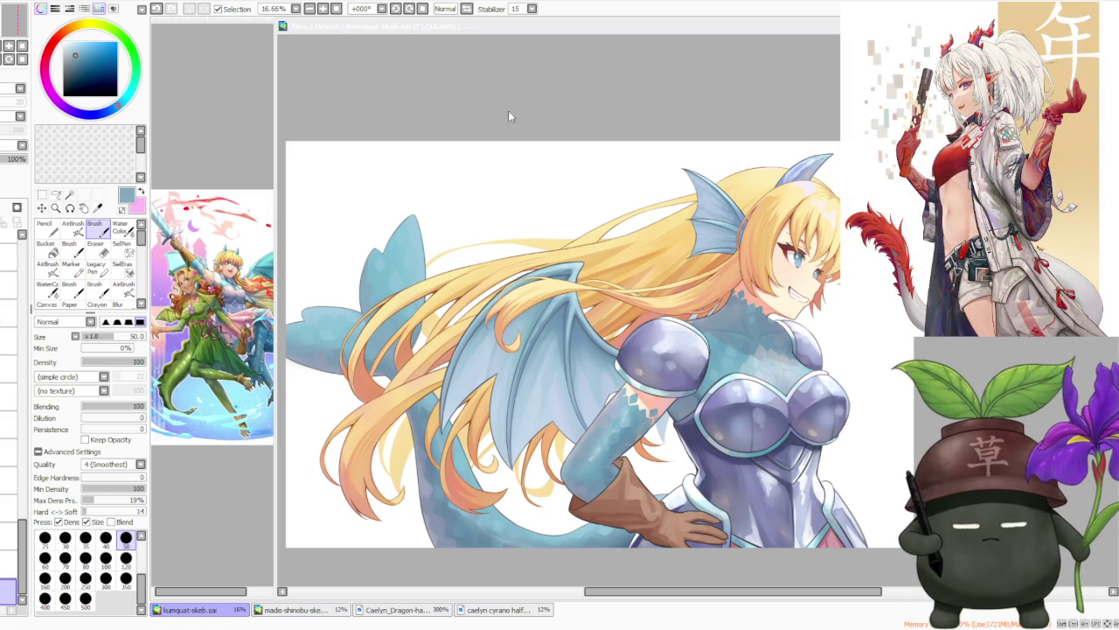
{"action": "left_click", "coordinate": [548, 152]}
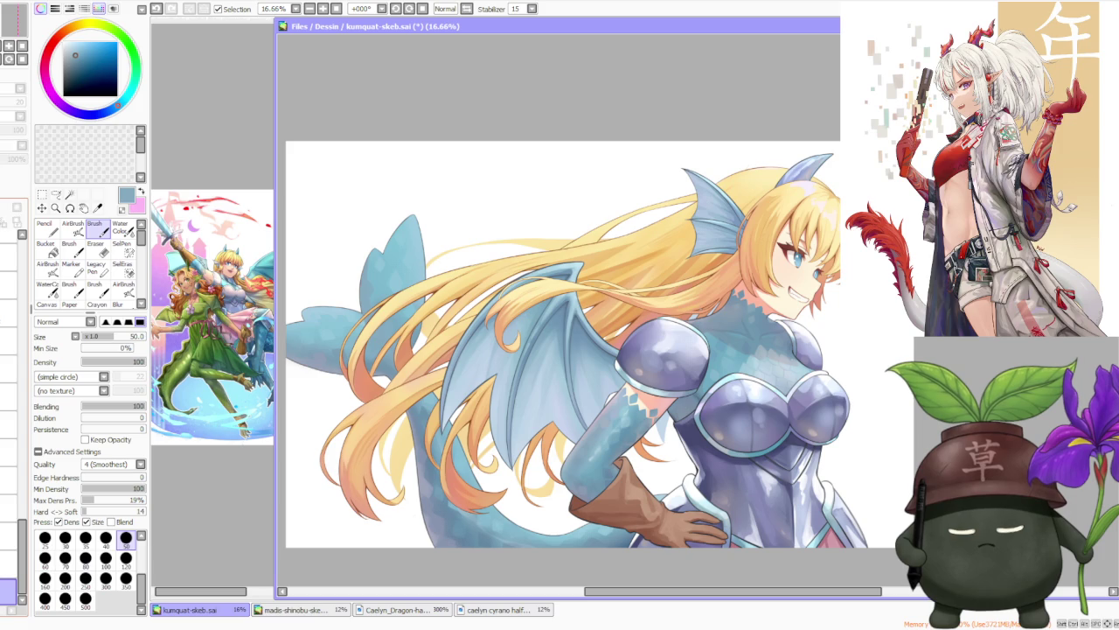
Step: Turn the warm glow, red-orange flame and hair-shading layers back on
{"action": "left_click", "coordinate": [9, 536]}
{"action": "left_click", "coordinate": [9, 508]}
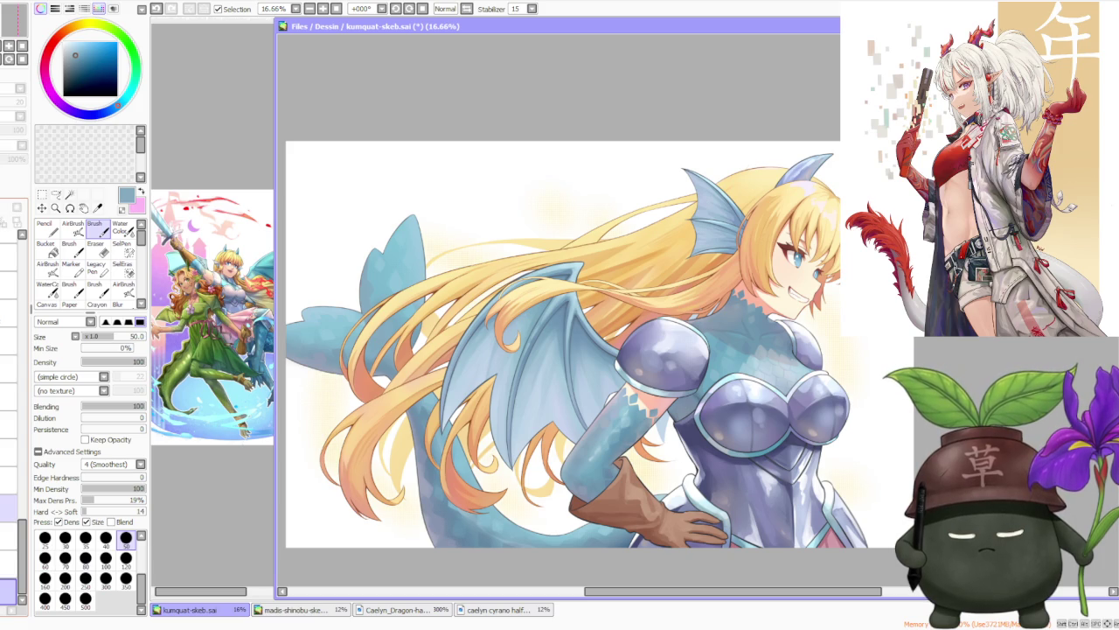
{"action": "left_click", "coordinate": [9, 480]}
{"action": "left_click", "coordinate": [9, 452]}
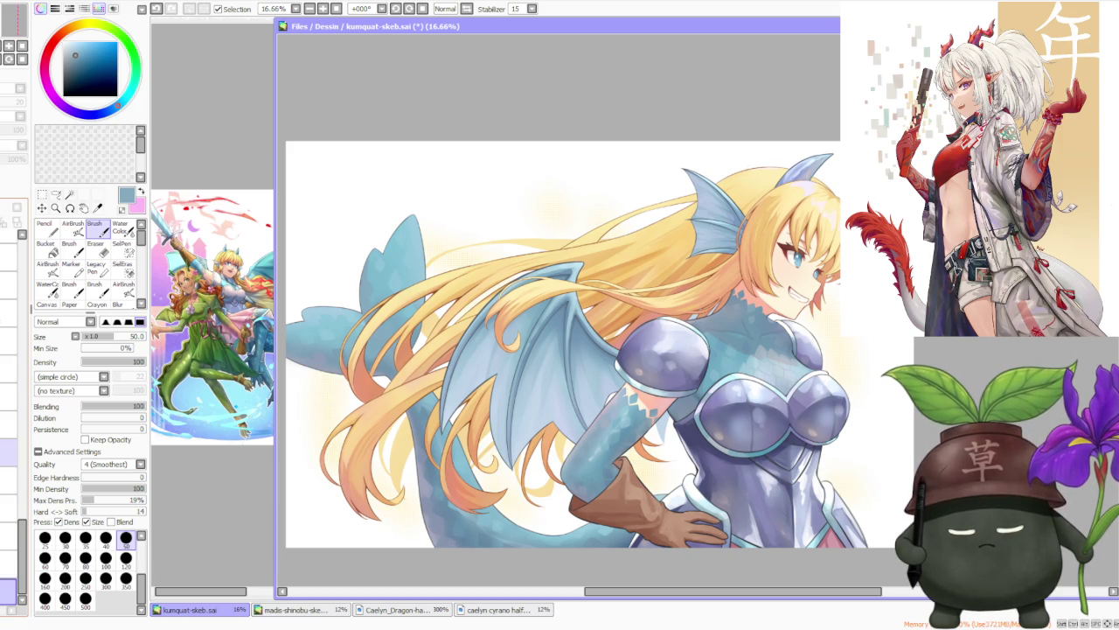
{"action": "left_click", "coordinate": [8, 424]}
{"action": "left_click", "coordinate": [9, 396]}
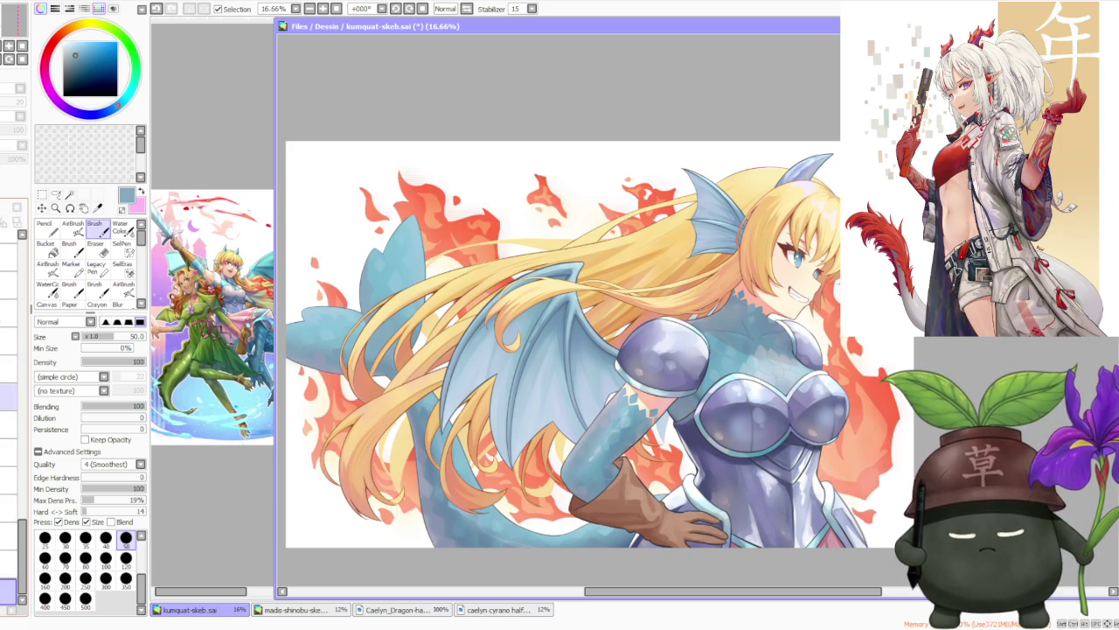